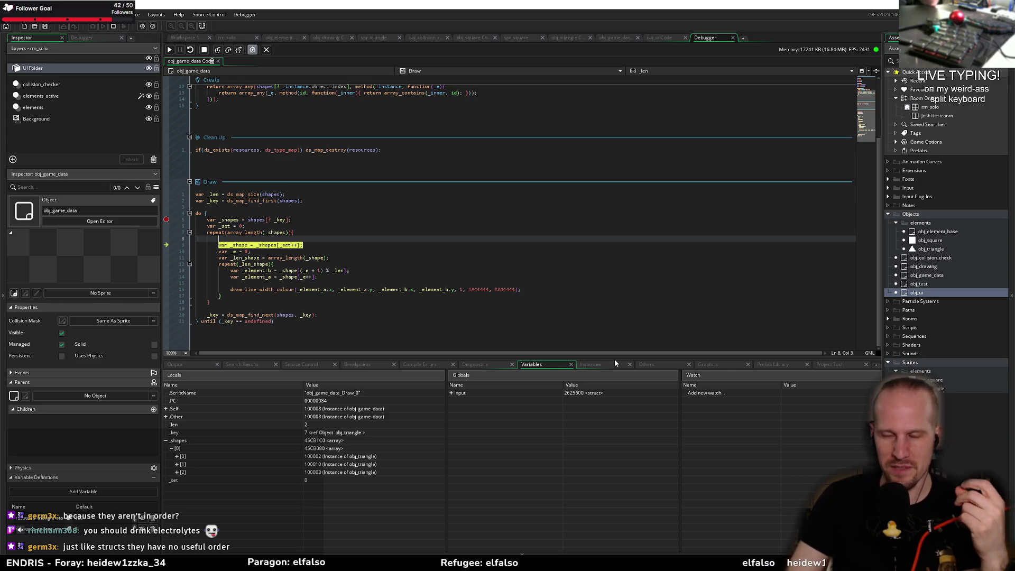
# - Step Over from the _set = 0 line through _len_shape into the inner repeat loop body
pyautogui.click(270, 227)
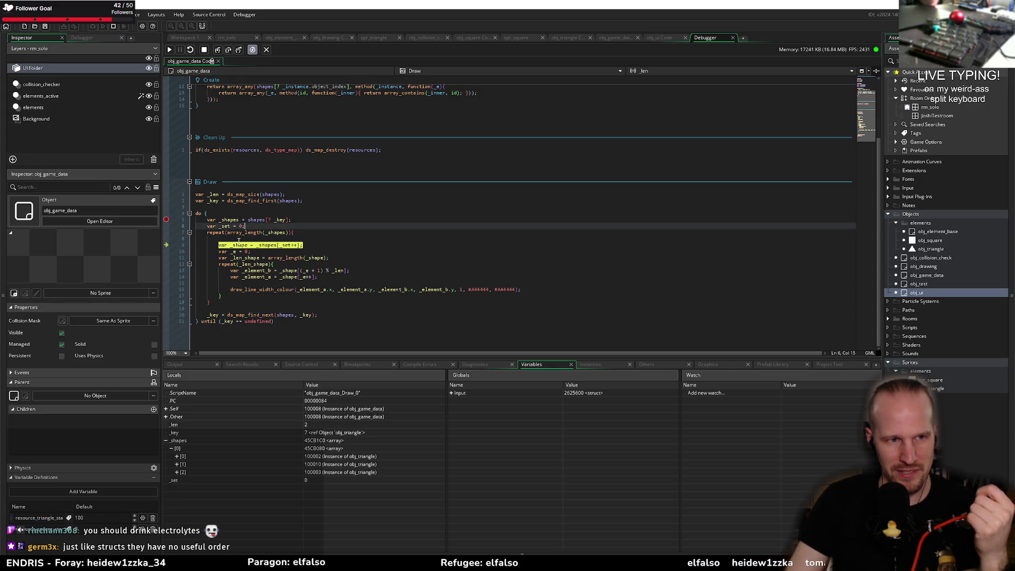
pyautogui.click(228, 50)
pyautogui.click(229, 50)
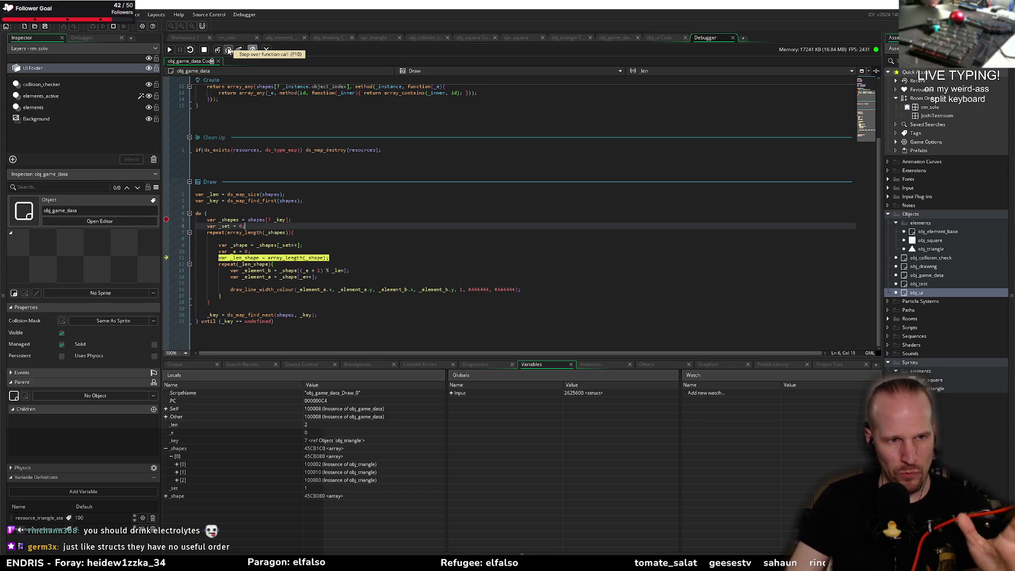
pyautogui.click(228, 50)
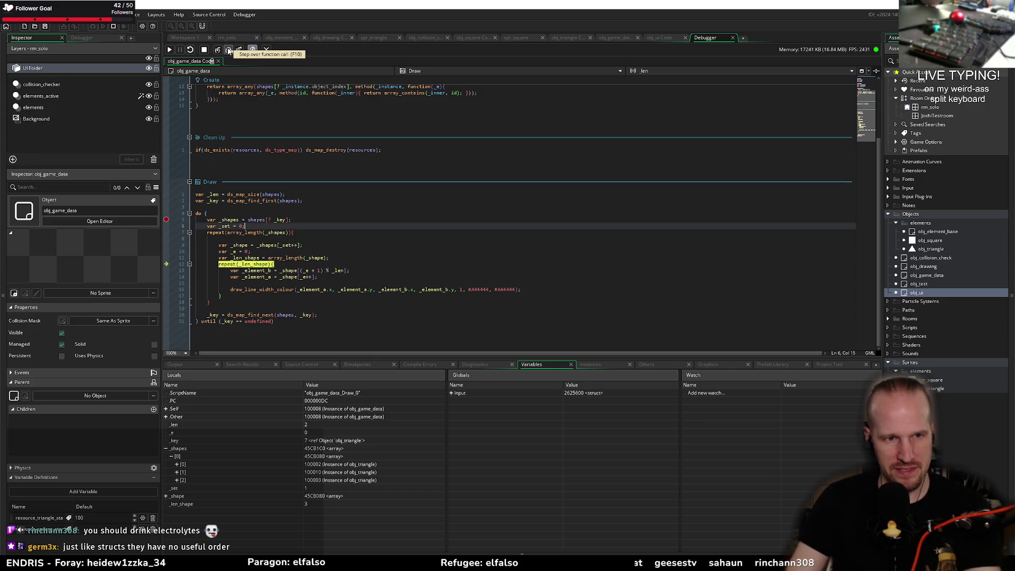
pyautogui.click(228, 51)
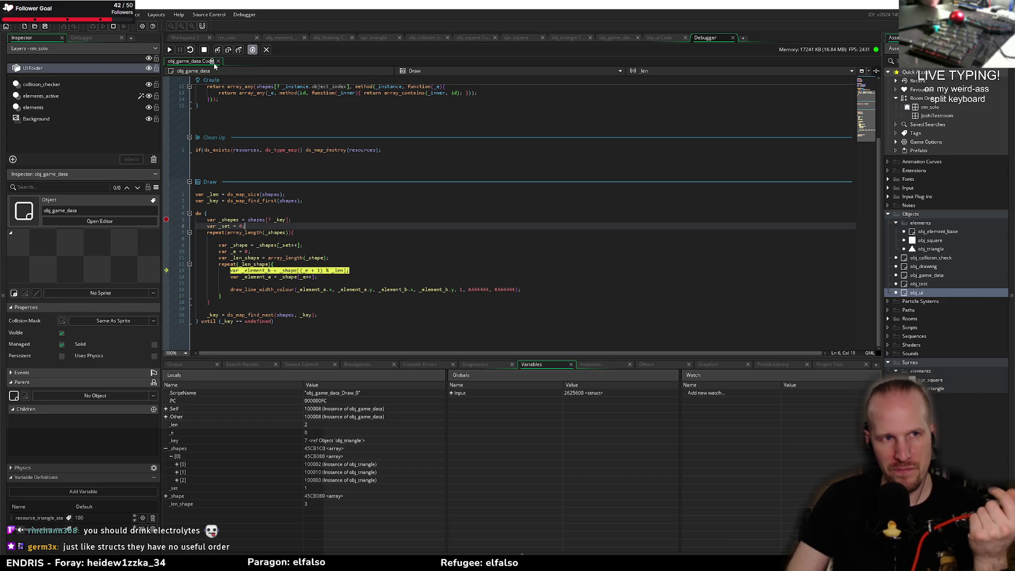
# - Step past the _element_b assignment to the draw_line_width_colour call, then select the first two Draw lines
pyautogui.click(228, 49)
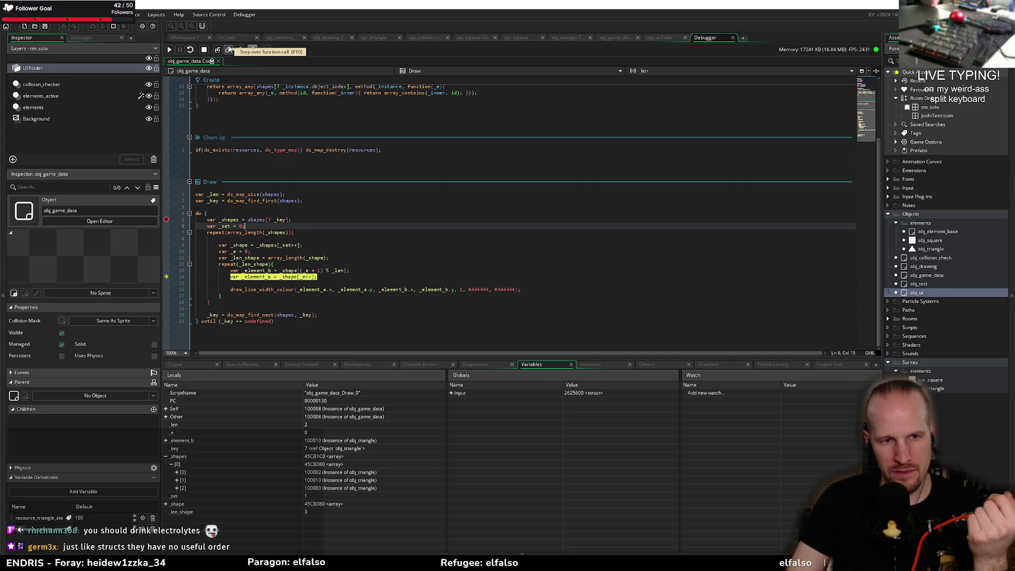
pyautogui.click(229, 50)
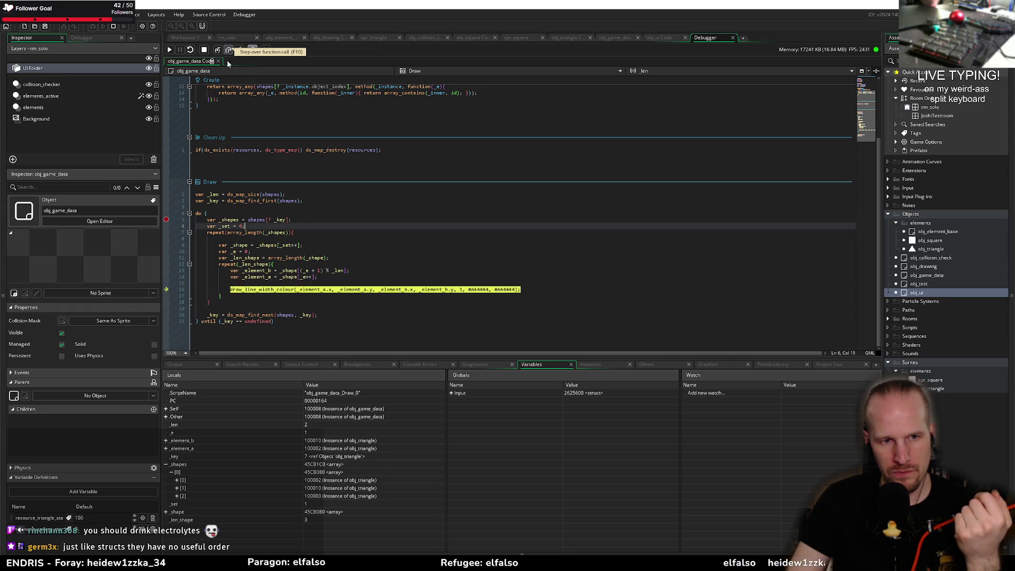
pyautogui.moveTo(258, 271)
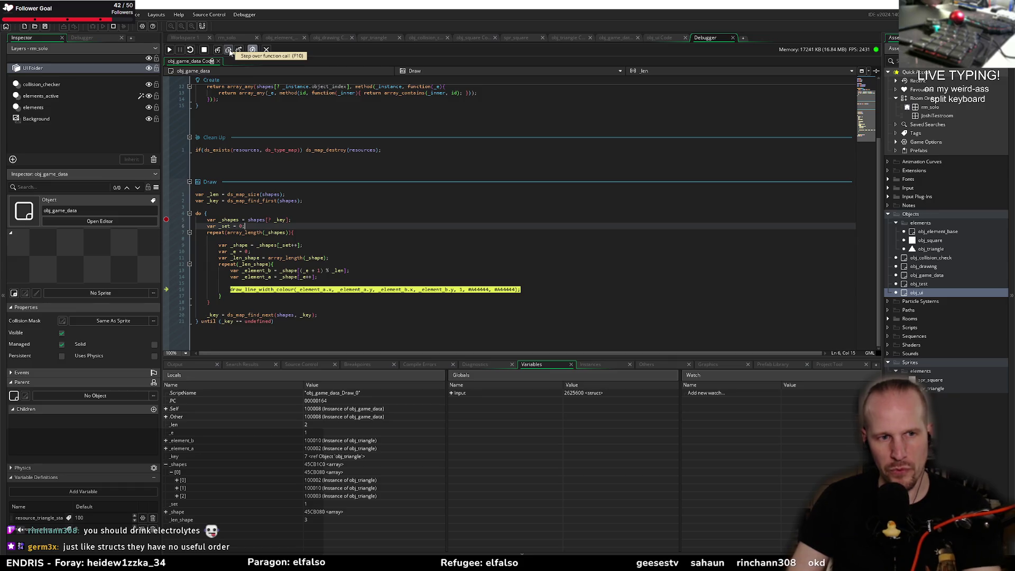
pyautogui.moveTo(309, 200); pyautogui.dragTo(196, 194)
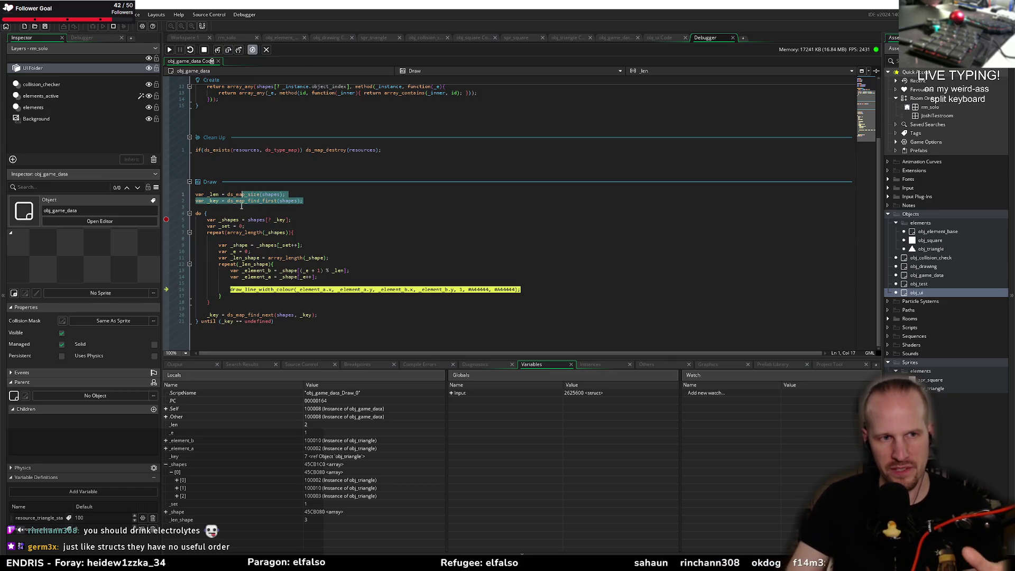
# - Step through the inner loop's _element_b assignment and draw call for two more passes
pyautogui.click(241, 201)
pyautogui.click(304, 201)
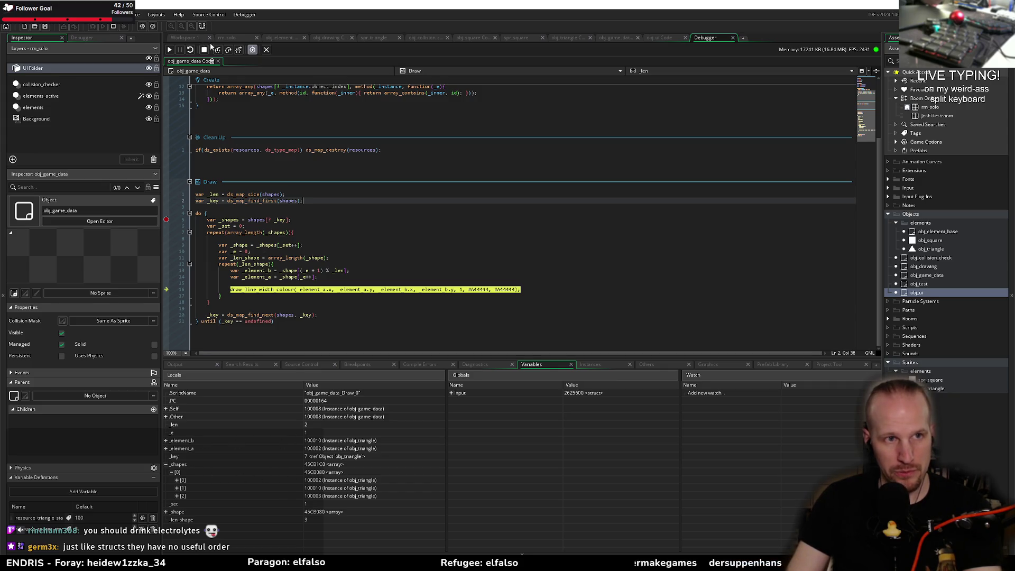
pyautogui.click(229, 50)
pyautogui.click(229, 50)
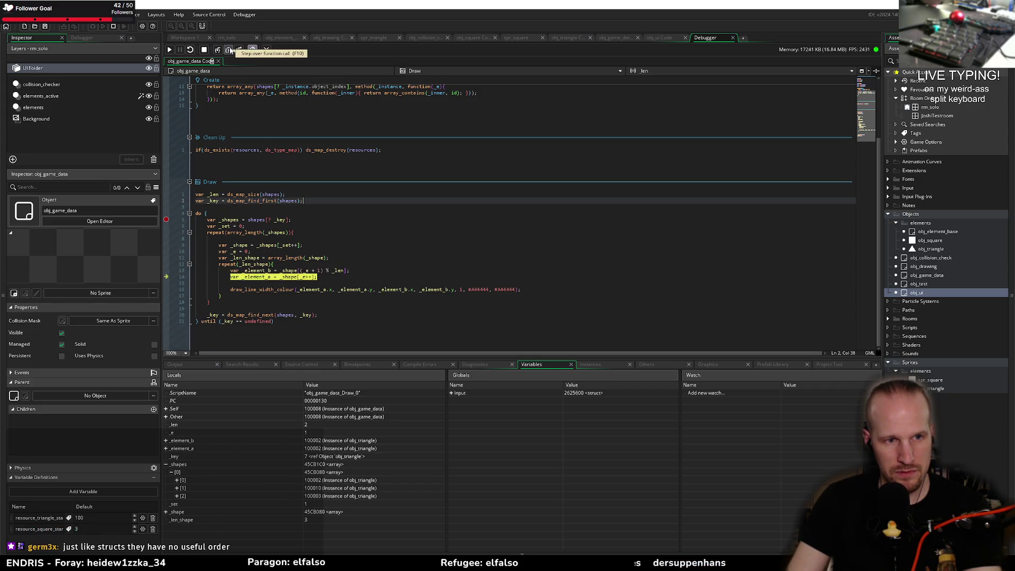
pyautogui.click(230, 50)
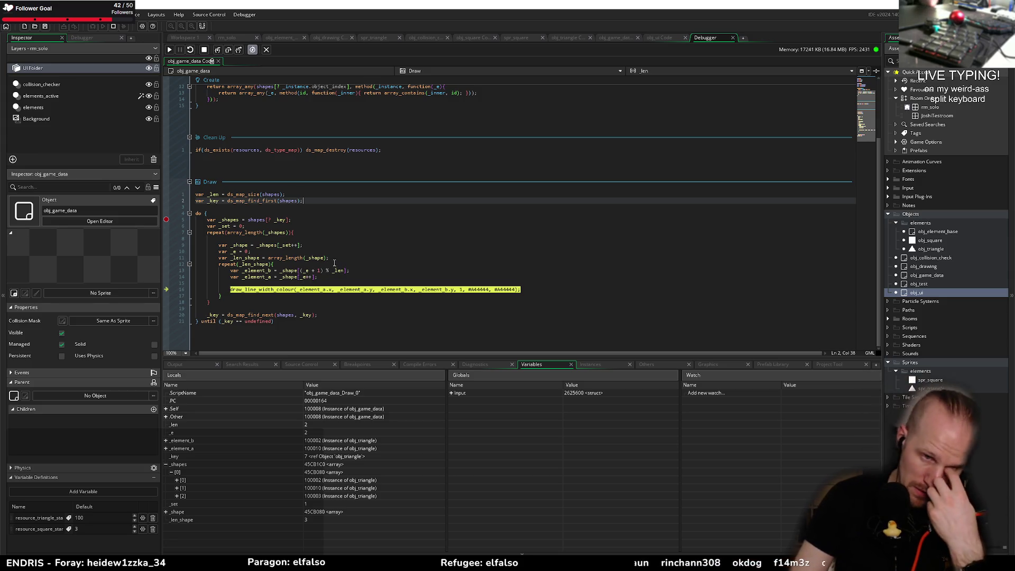
pyautogui.click(228, 50)
pyautogui.click(228, 50)
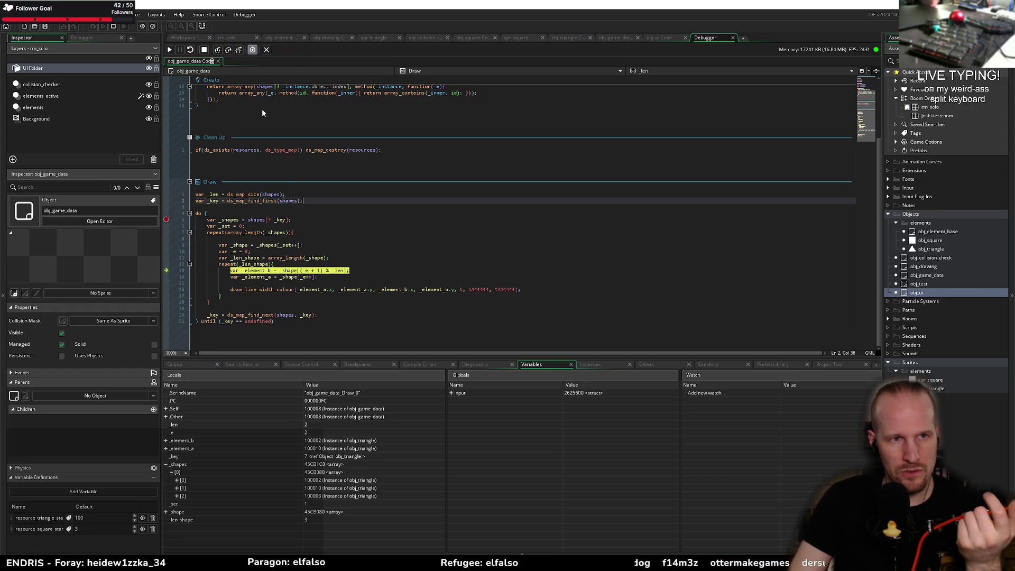
pyautogui.click(236, 50)
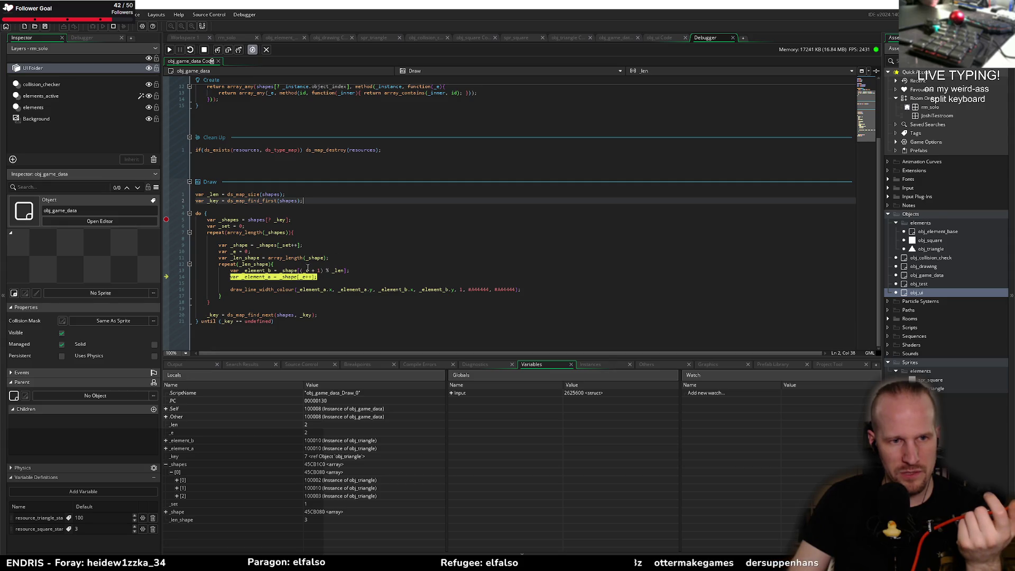
# - Inspect the uses of _len and the _e modulo index, then resume the game
pyautogui.click(339, 271)
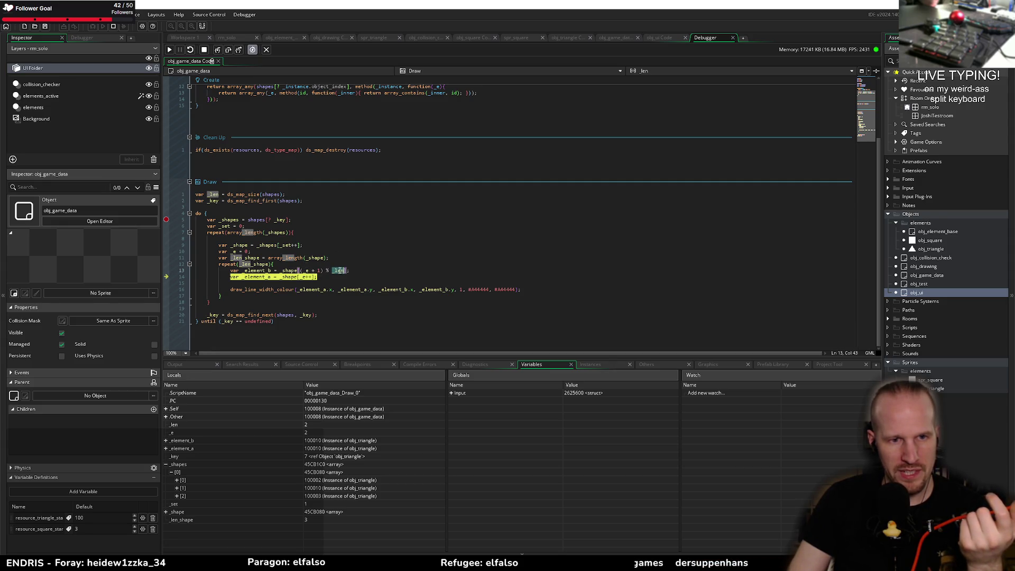
pyautogui.click(305, 271)
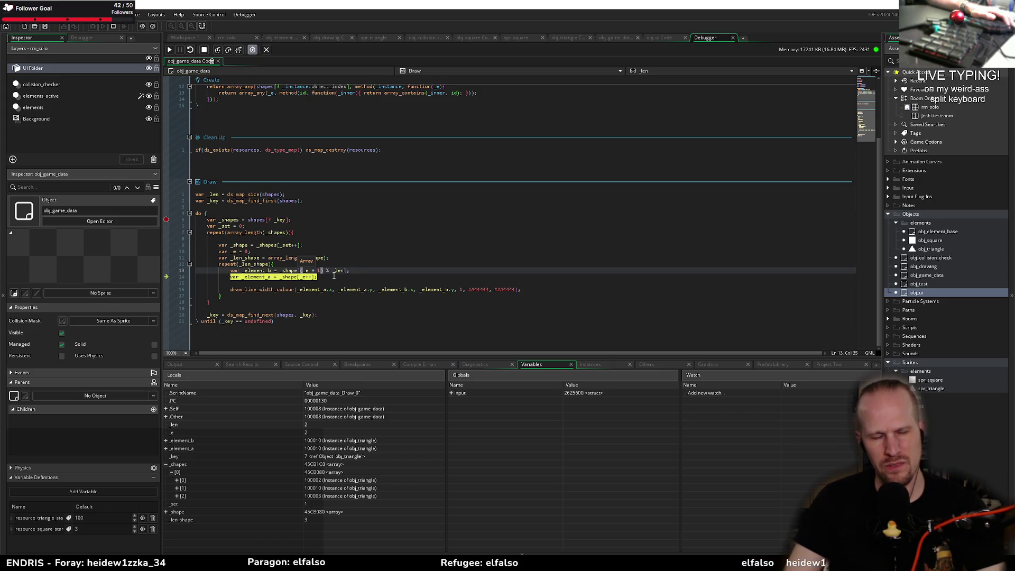
pyautogui.click(316, 270)
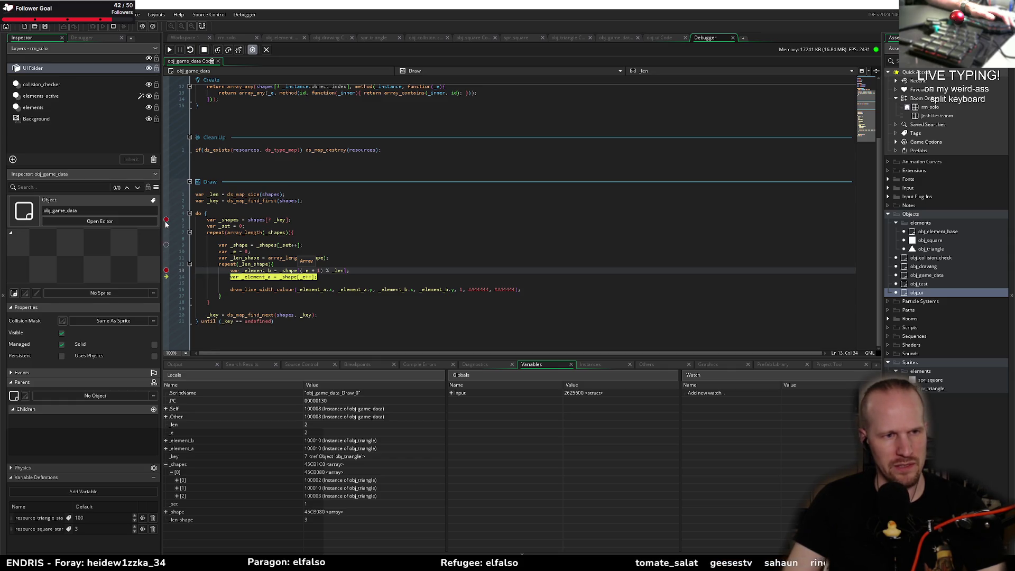
pyautogui.click(169, 49)
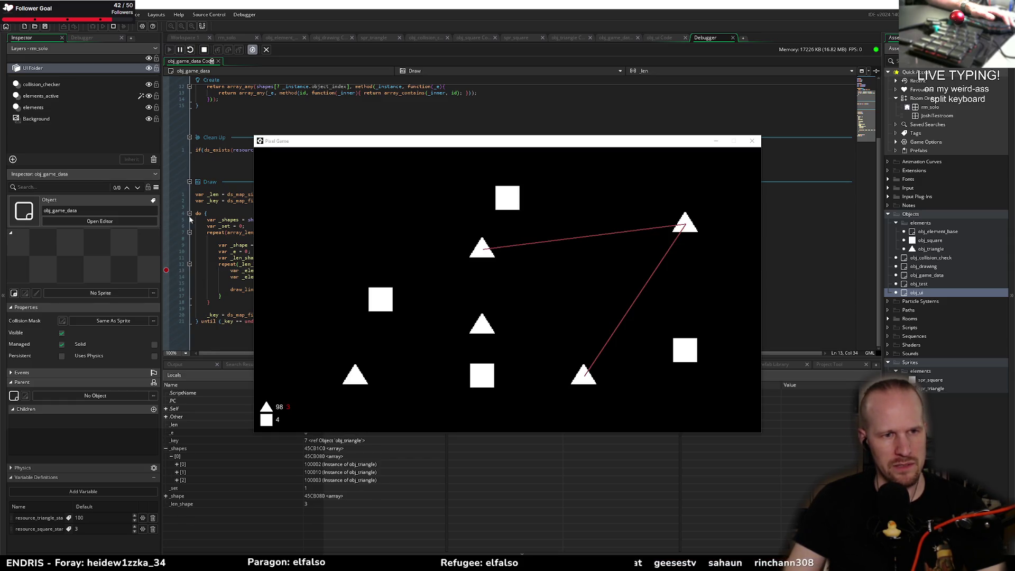
# - Bring the code editor back in front and step execution to line 14
pyautogui.click(231, 245)
pyautogui.click(362, 128)
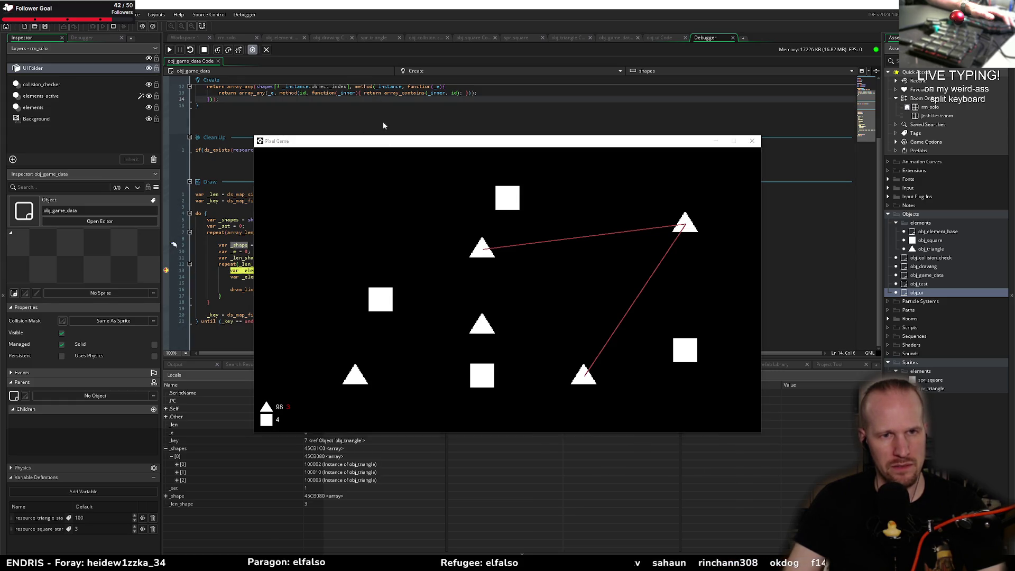
pyautogui.click(383, 126)
pyautogui.moveTo(280, 219)
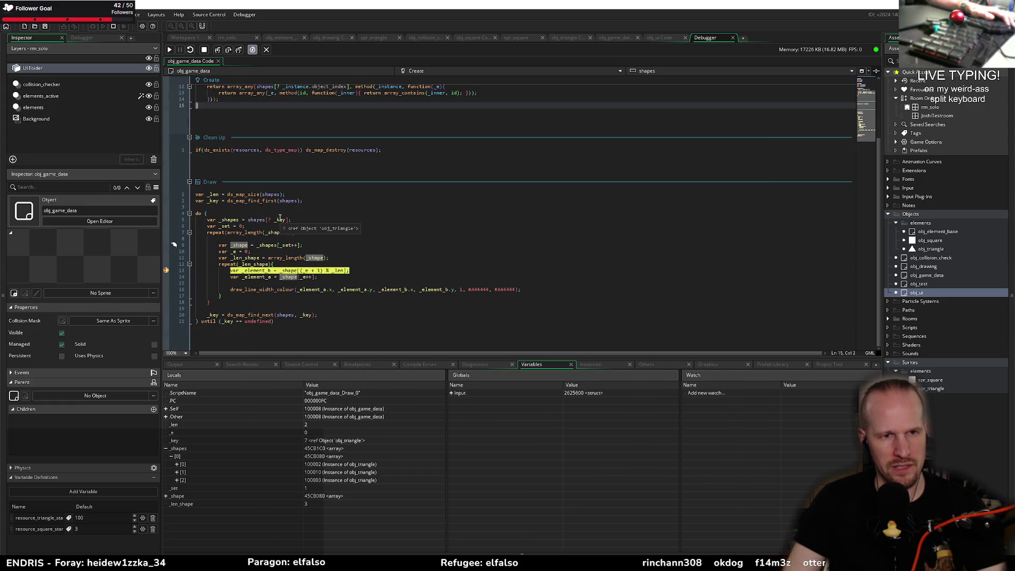
pyautogui.click(228, 50)
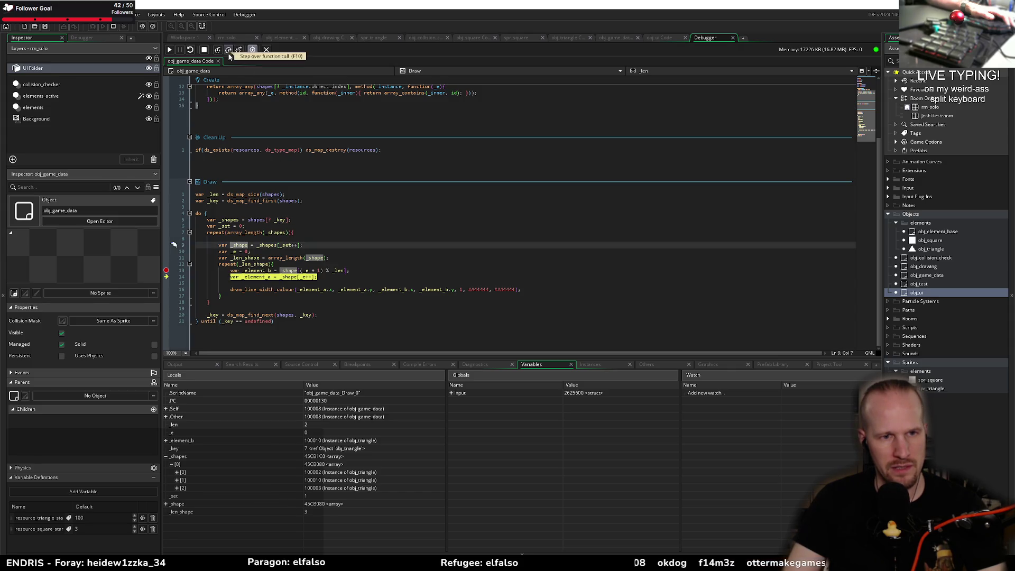
# - Step through the rest of the inner loop, back to the line-13 breakpoint and _element_b assignment
pyautogui.moveTo(339, 273)
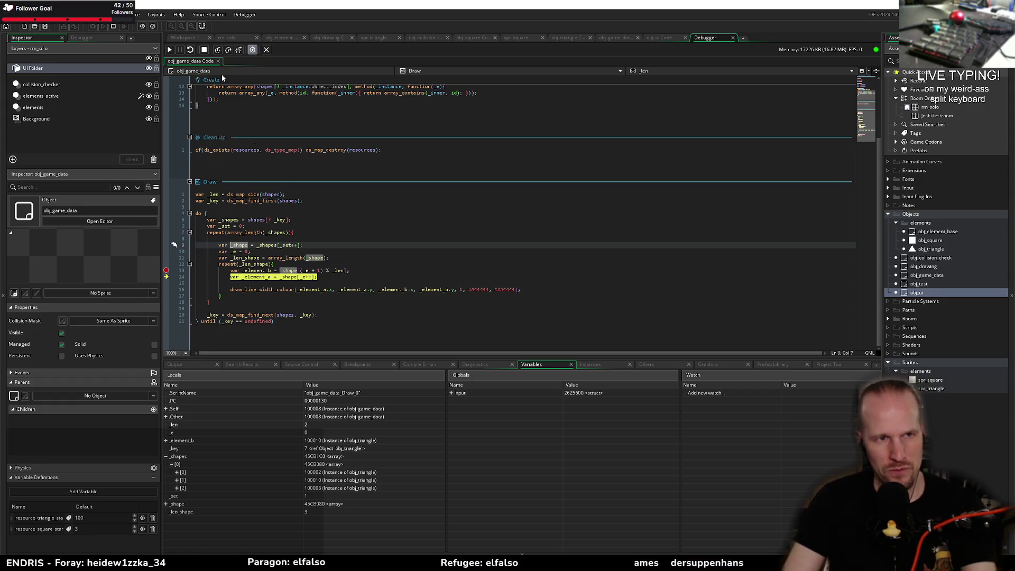
pyautogui.moveTo(306, 277)
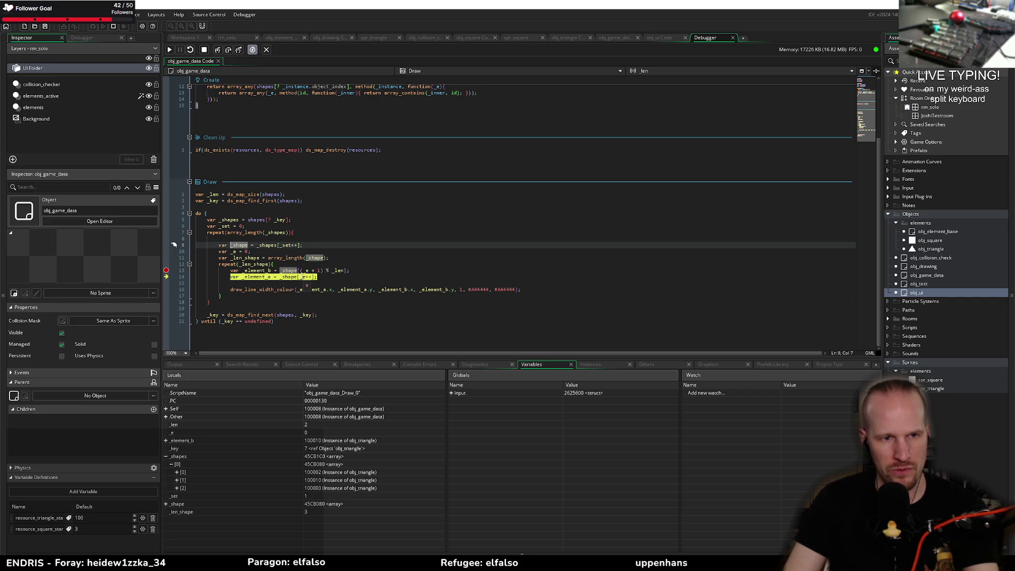
pyautogui.click(229, 50)
pyautogui.click(229, 49)
pyautogui.click(228, 49)
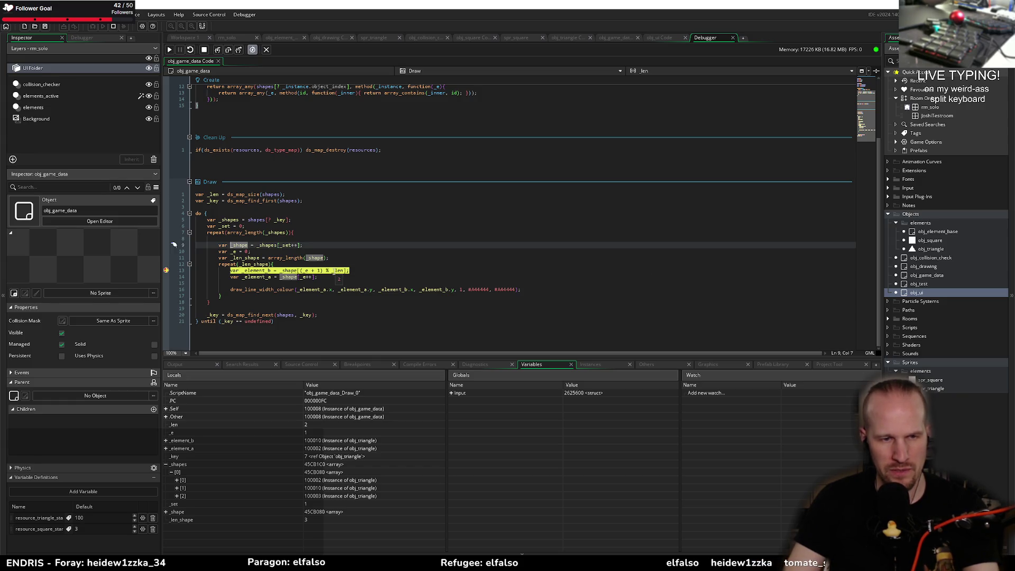
pyautogui.click(229, 49)
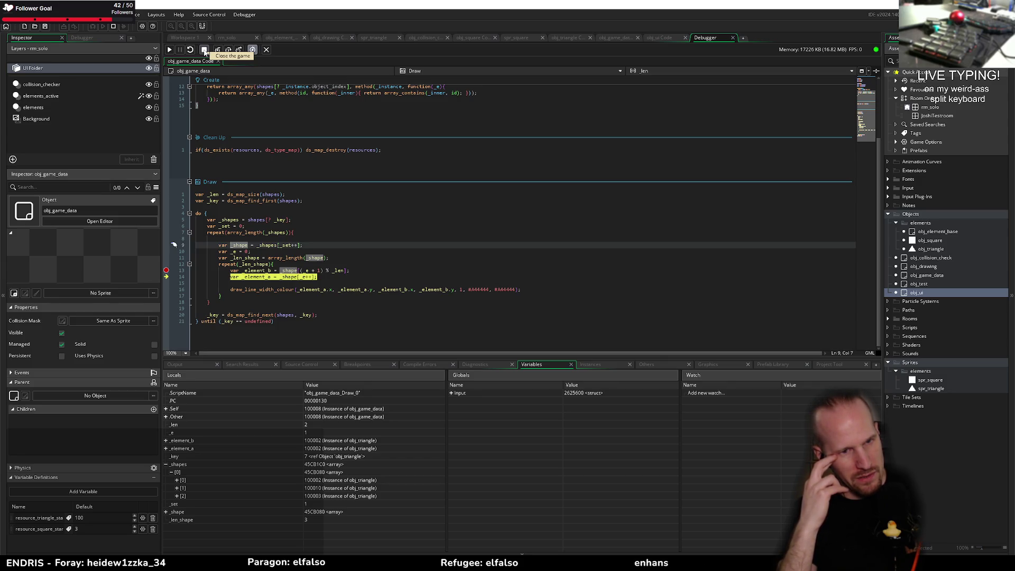
# - Remove the line-13 breakpoint, resume the game, and examine the index expressions on lines 13–14
pyautogui.click(164, 272)
pyautogui.press('F5')
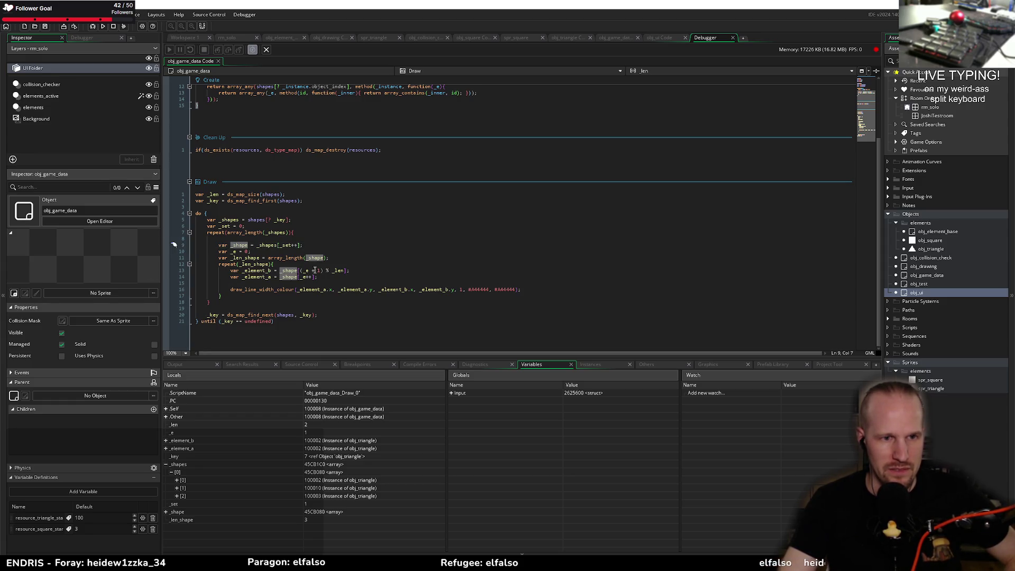
pyautogui.click(315, 270)
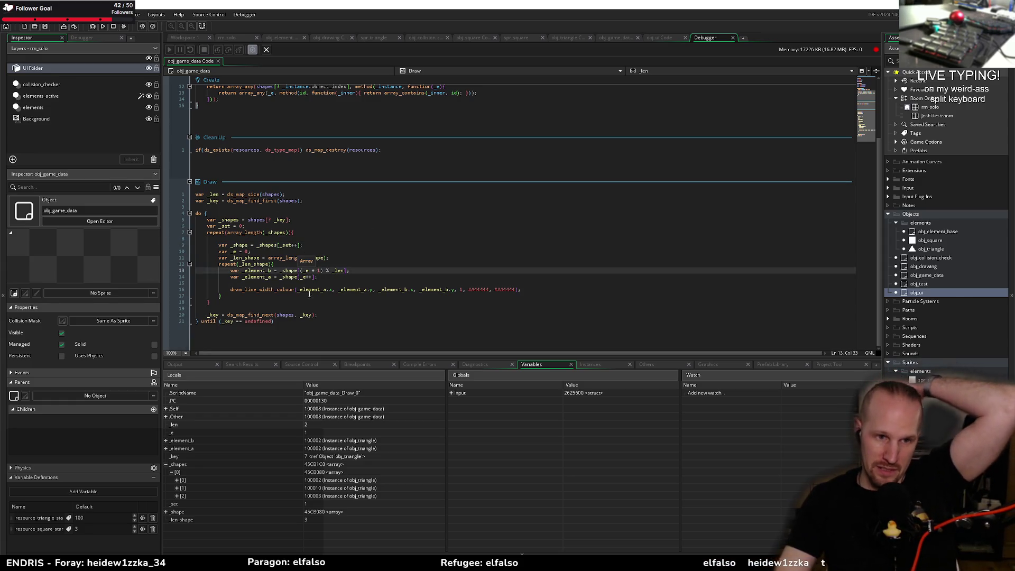
pyautogui.click(353, 270)
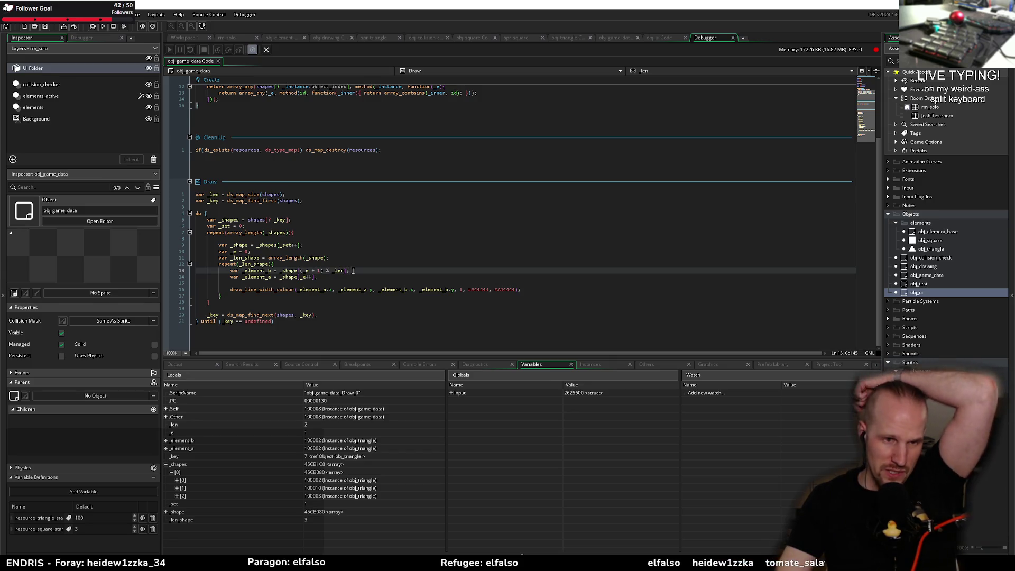
pyautogui.click(302, 270)
pyautogui.press('Down')
pyautogui.press('End')
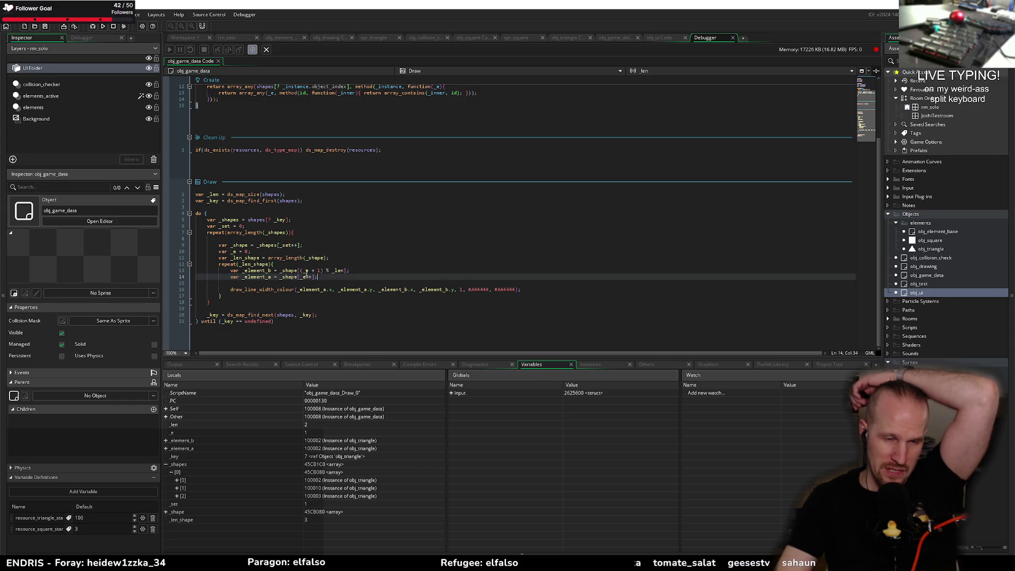
# - Change line 13's modulo divisor from _len to (_len + 1) and rerun the game
pyautogui.doubleClick(305, 270)
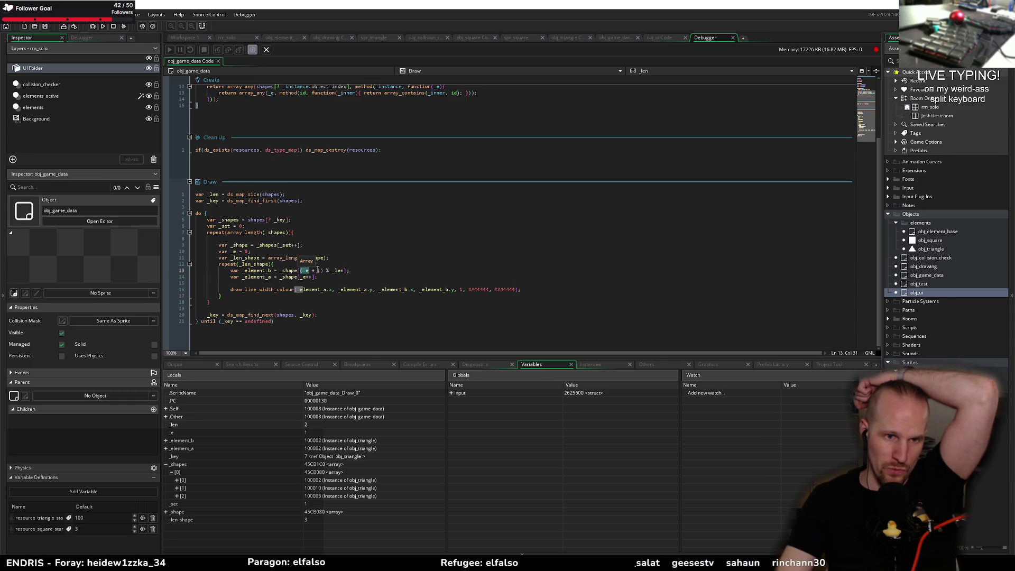
pyautogui.doubleClick(305, 278)
pyautogui.click(322, 270)
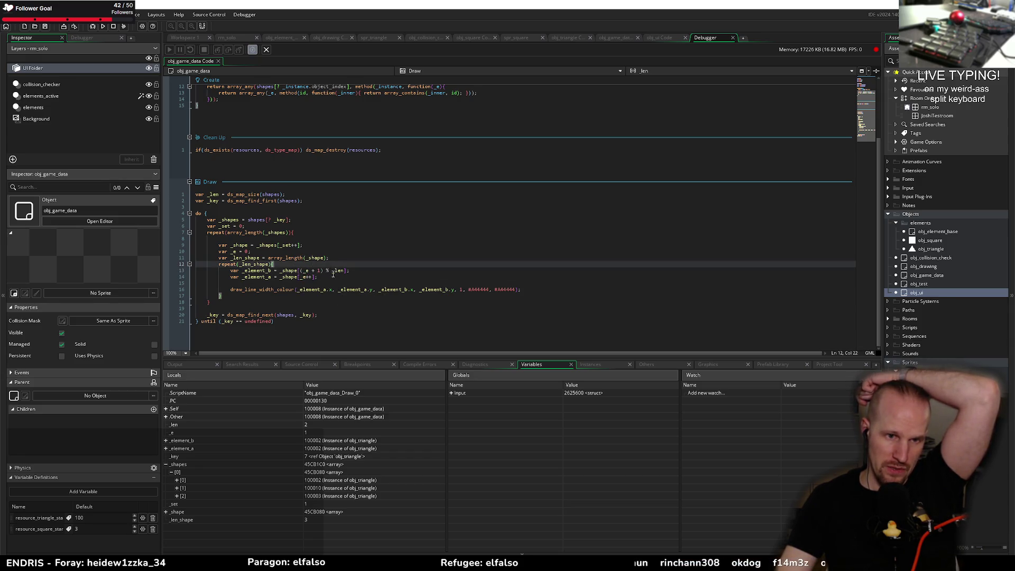
pyautogui.click(333, 271)
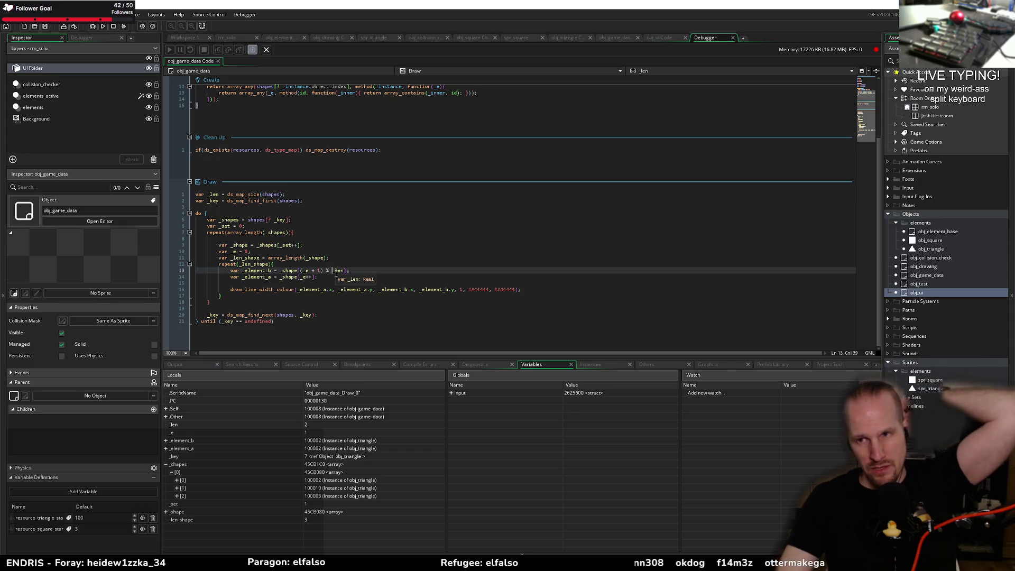
pyautogui.doubleClick(336, 271)
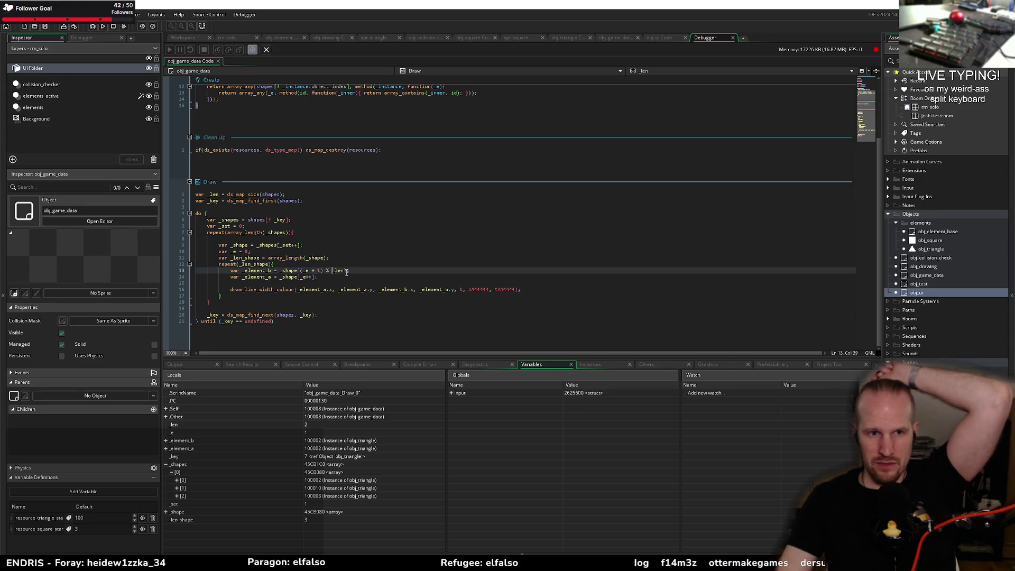
pyautogui.write('(_e + 1)')
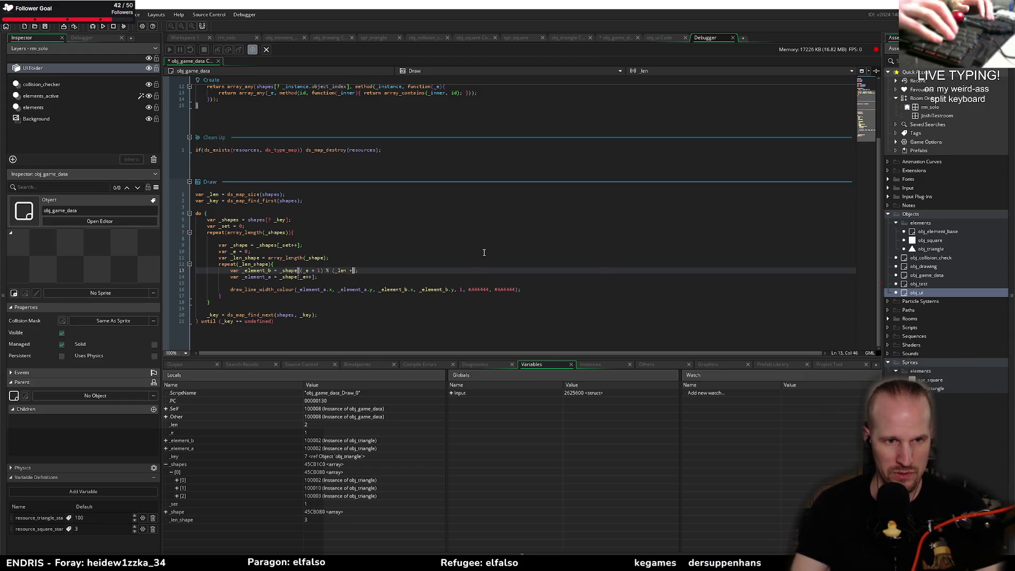
pyautogui.press('Up')
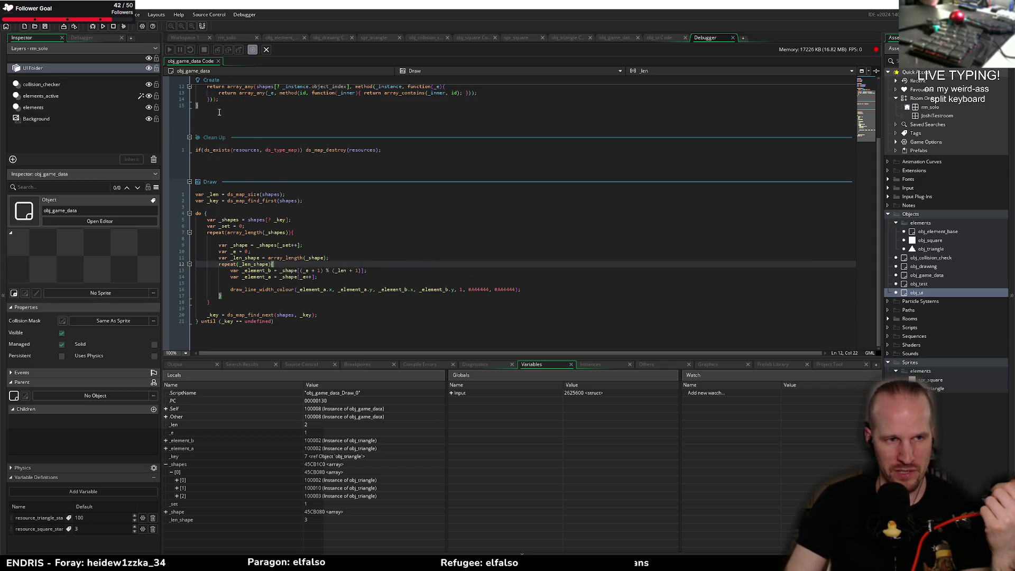
pyautogui.click(103, 27)
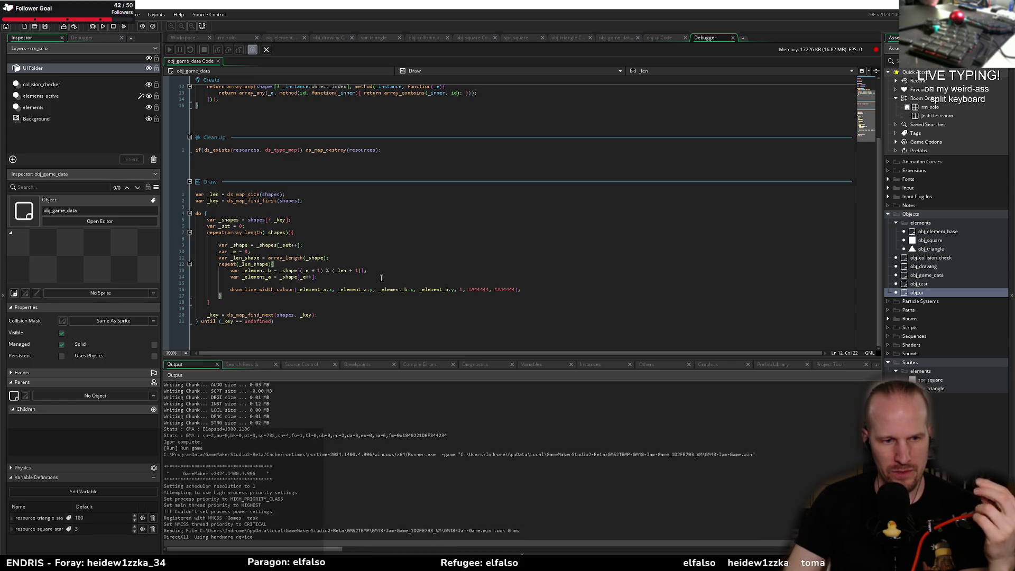
# - Join three triangles into a closed shape, then link the four squares until the array_contains crash
pyautogui.moveTo(493, 258)
pyautogui.mouseDown()
pyautogui.moveTo(518, 253)
pyautogui.moveTo(669, 299)
pyautogui.moveTo(589, 365)
pyautogui.moveTo(492, 246)
pyautogui.mouseUp()
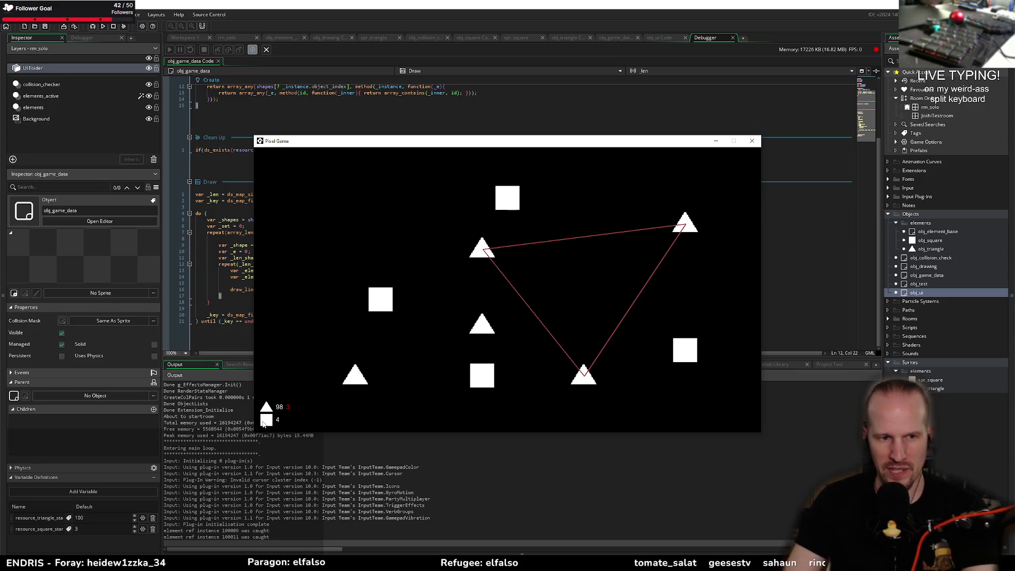
pyautogui.moveTo(504, 200)
pyautogui.mouseDown()
pyautogui.moveTo(657, 351)
pyautogui.moveTo(537, 378)
pyautogui.moveTo(408, 301)
pyautogui.moveTo(507, 199)
pyautogui.mouseUp()
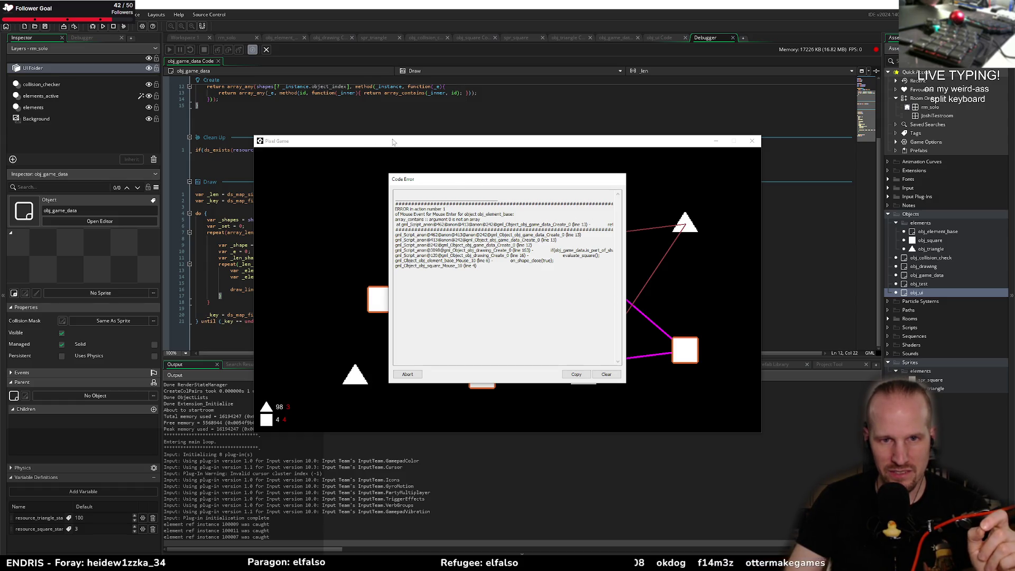
# - Review is_part_of_shape's array_any call, close the crash report, stop the game, and switch to Paint
pyautogui.click(262, 125)
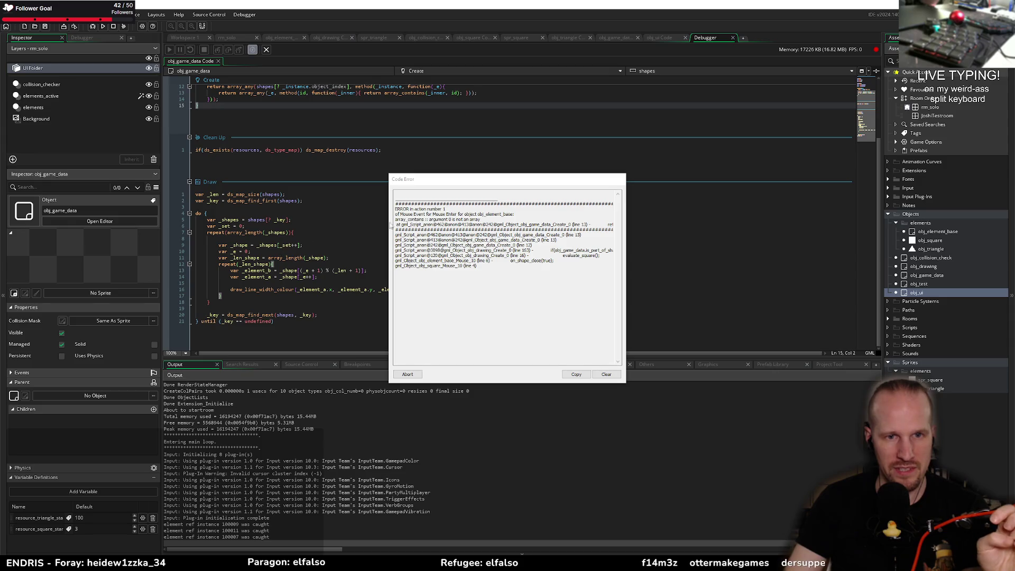
pyautogui.scroll(4, 340, 242)
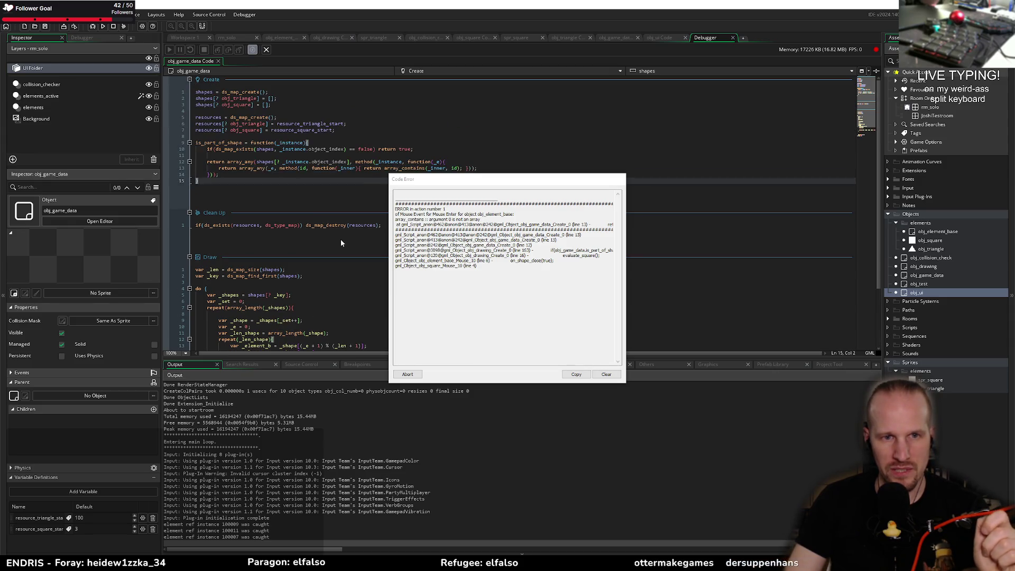
pyautogui.click(239, 168)
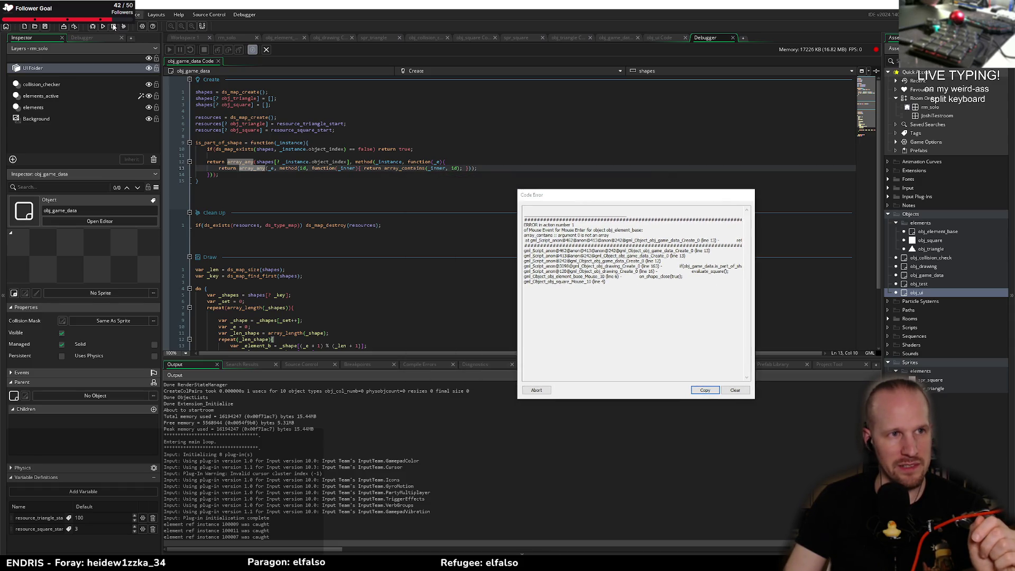
pyautogui.click(103, 26)
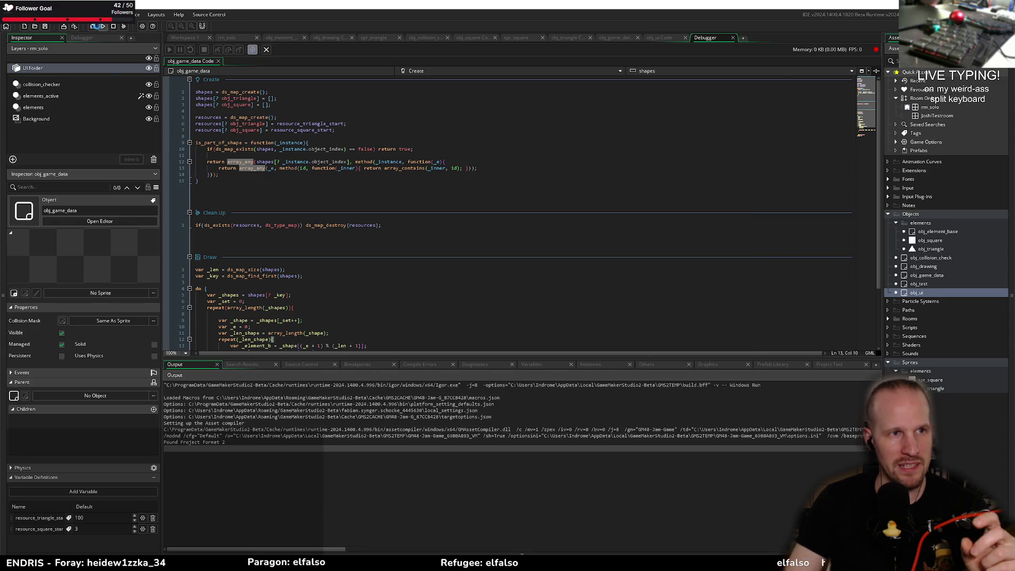
pyautogui.click(113, 26)
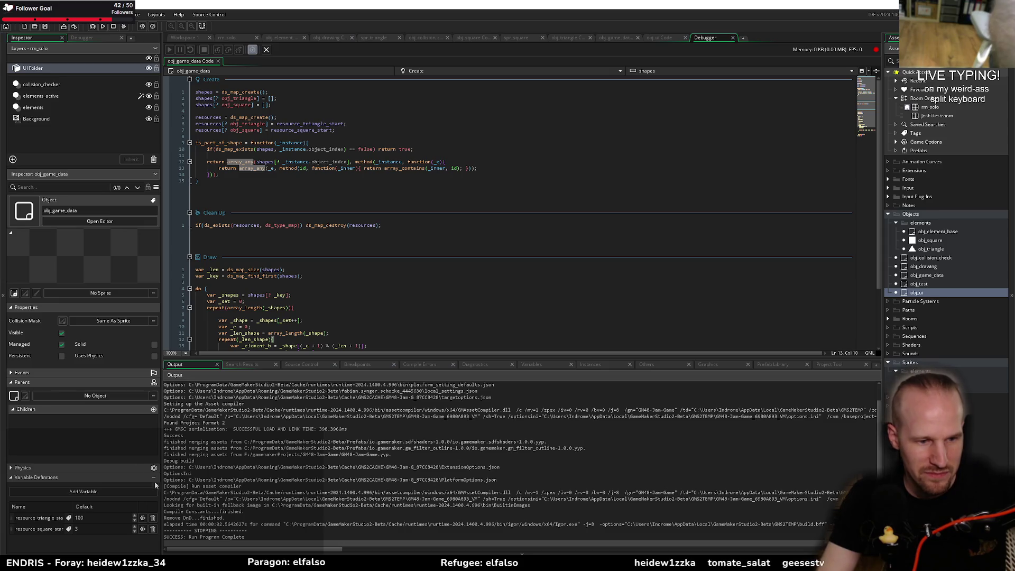
pyautogui.hotkey('alt', 'Tab')
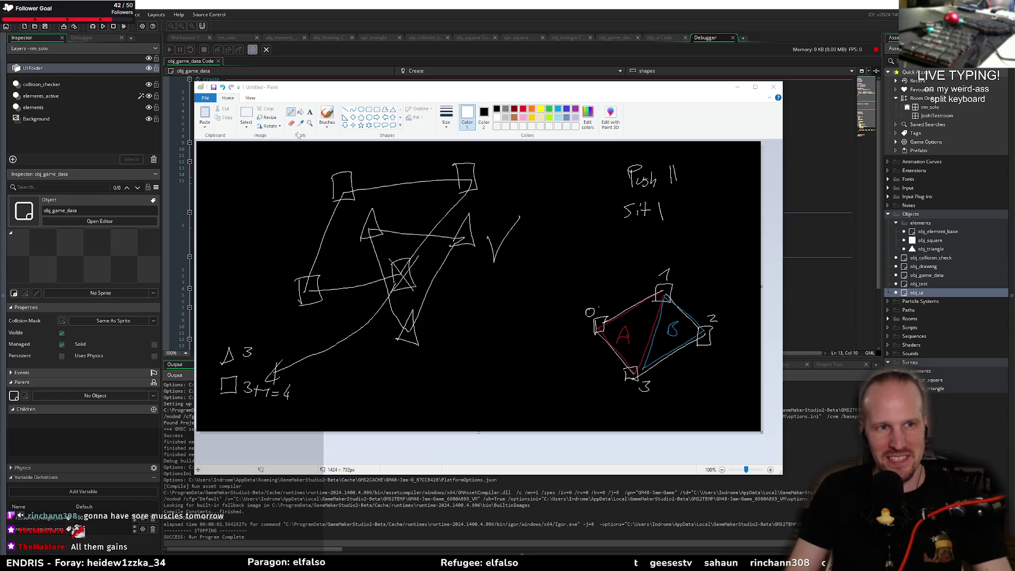
# - Draw check marks beside Push and Sit in the sketch, then undo them
pyautogui.moveTo(669, 184); pyautogui.dragTo(691, 164)
pyautogui.moveTo(658, 203)
pyautogui.mouseDown()
pyautogui.moveTo(673, 189)
pyautogui.moveTo(666, 222)
pyautogui.moveTo(667, 212)
pyautogui.mouseUp()
pyautogui.hotkey('ctrl', 'z')
pyautogui.hotkey('ctrl', 'z')
# - Delete the numbers and stray strokes beside Push and Sit, then minimize Paint
pyautogui.click(246, 115)
pyautogui.press('Delete')
pyautogui.press('Delete')
pyautogui.moveTo(698, 155); pyautogui.dragTo(661, 185)
pyautogui.press('Delete')
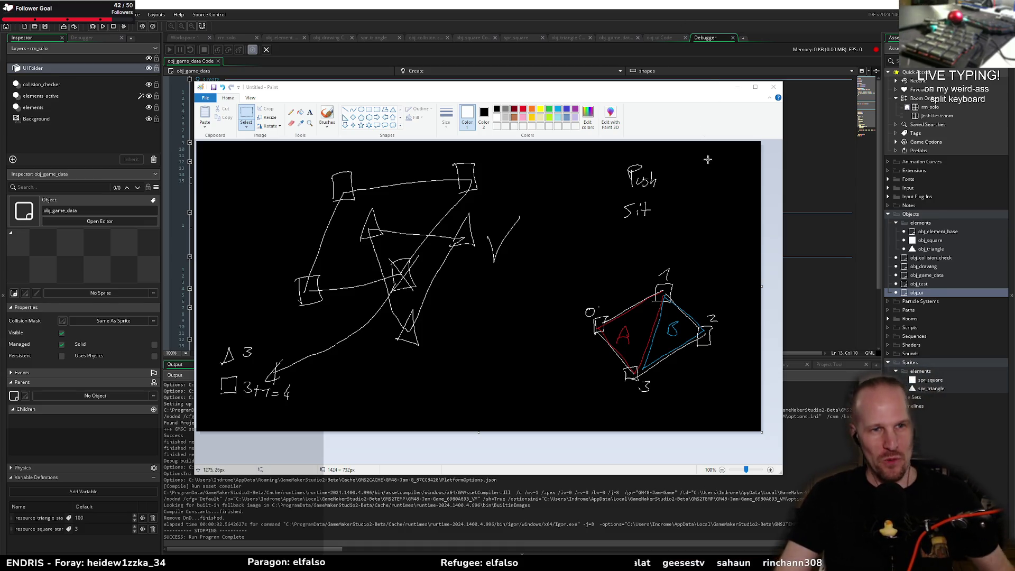
pyautogui.click(738, 89)
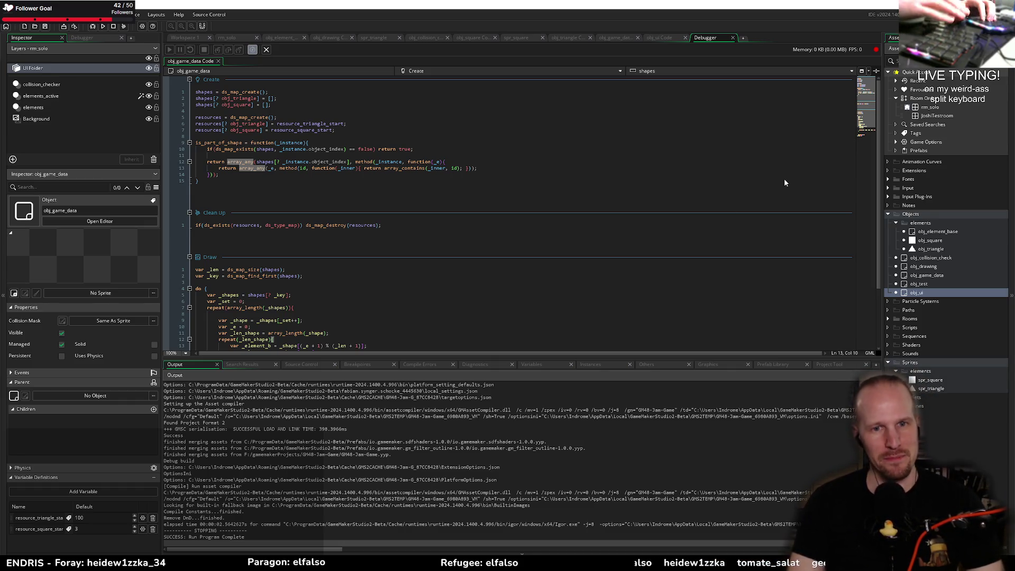
# - Check how shapes is used in is_part_of_shape and enlarge the code editor to show more lines
pyautogui.click(265, 150)
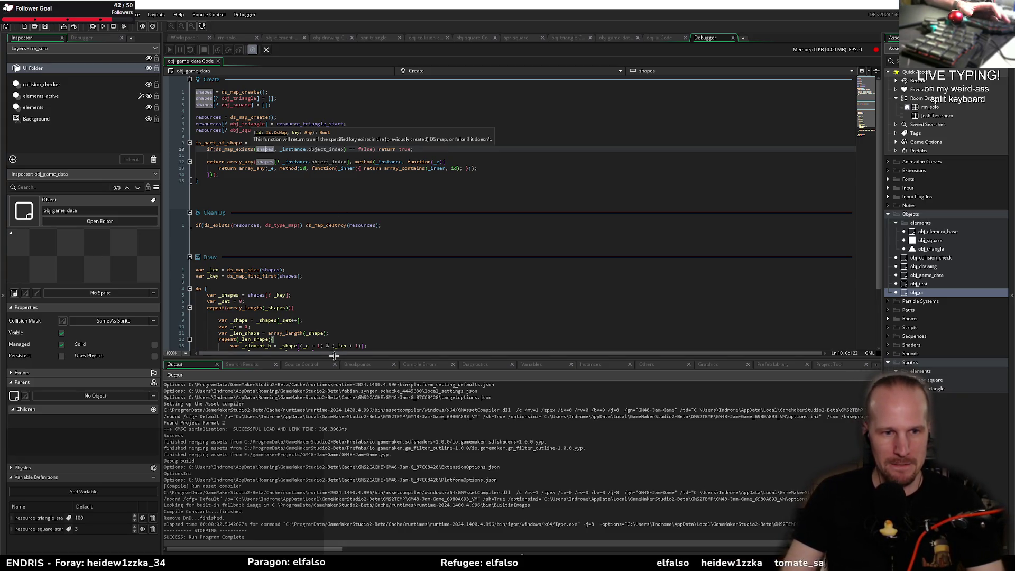
pyautogui.moveTo(334, 355); pyautogui.dragTo(334, 429)
pyautogui.click(330, 333)
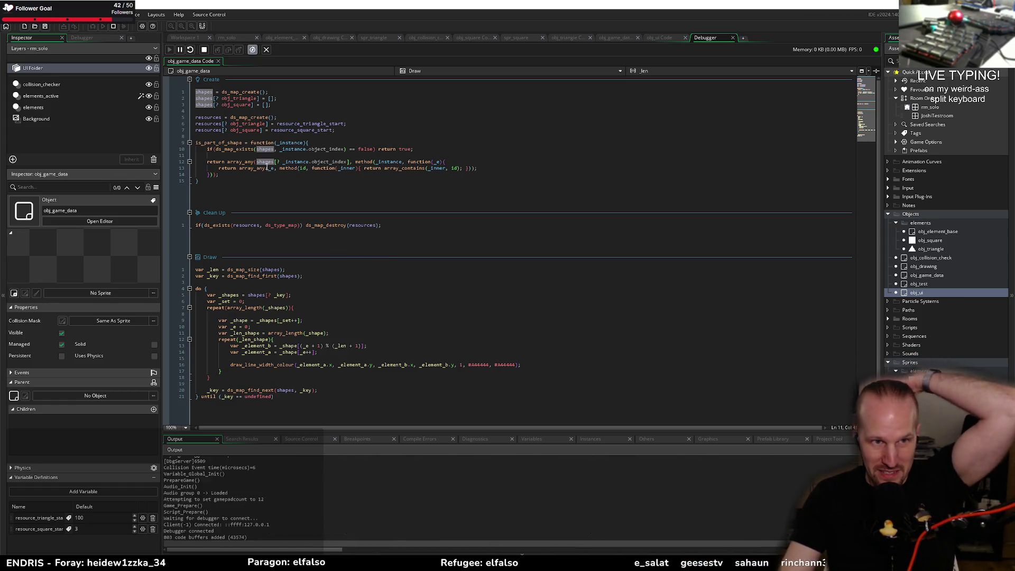
# - Move the game window aside, close three triangles, then four squares into shapes until it crashes
pyautogui.moveTo(367, 140); pyautogui.dragTo(394, 228)
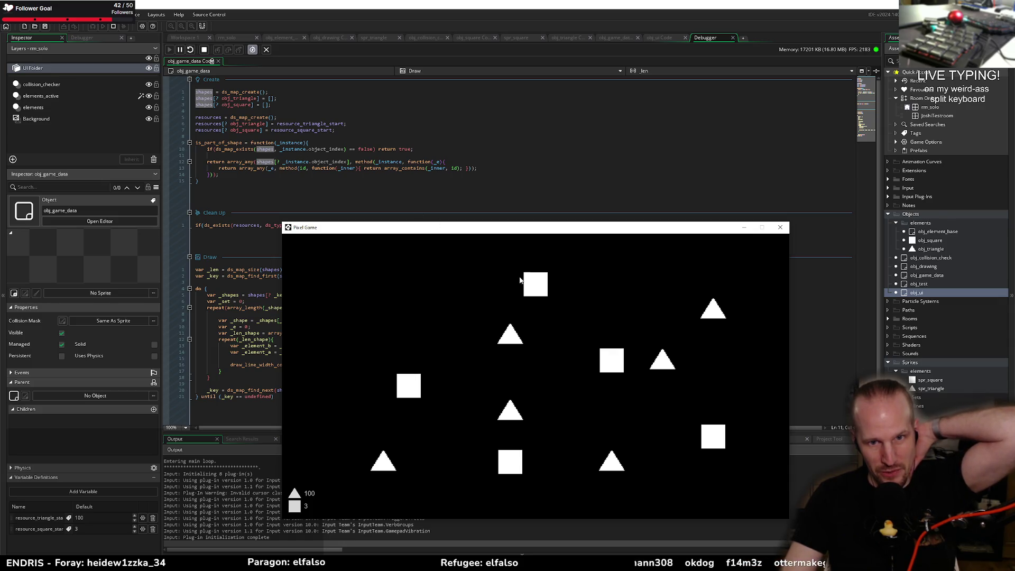
pyautogui.moveTo(510, 334)
pyautogui.mouseDown()
pyautogui.moveTo(713, 309)
pyautogui.moveTo(661, 420)
pyautogui.moveTo(521, 455)
pyautogui.moveTo(611, 460)
pyautogui.moveTo(517, 345)
pyautogui.mouseUp()
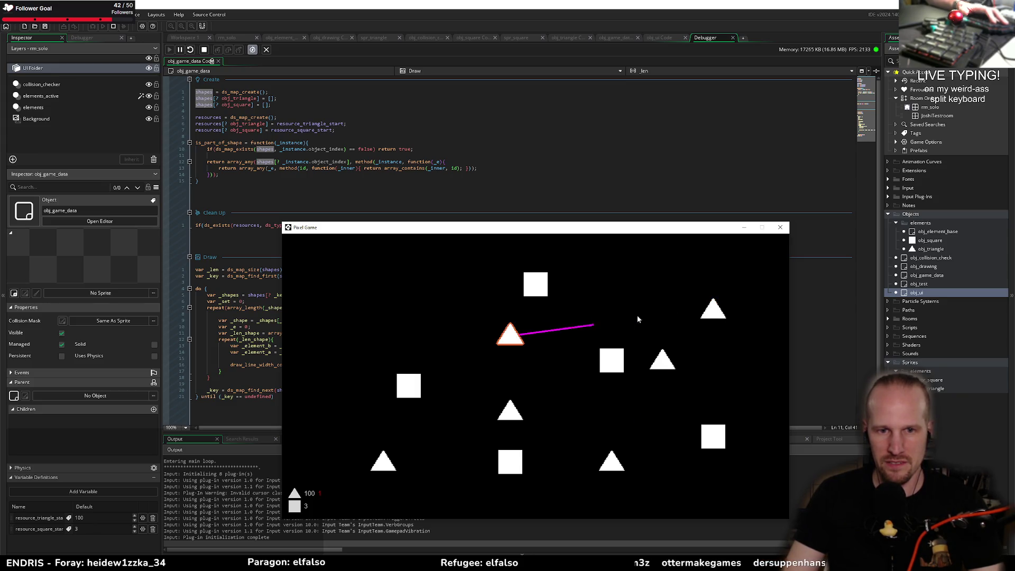
pyautogui.moveTo(692, 388)
pyautogui.mouseDown()
pyautogui.moveTo(612, 460)
pyautogui.moveTo(516, 339)
pyautogui.mouseUp()
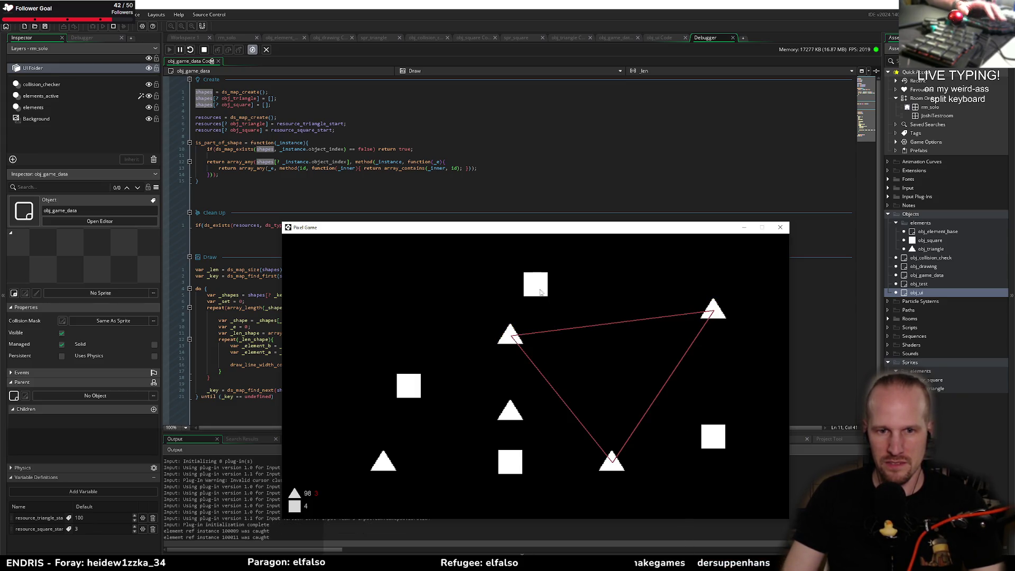
pyautogui.moveTo(417, 389); pyautogui.dragTo(548, 290)
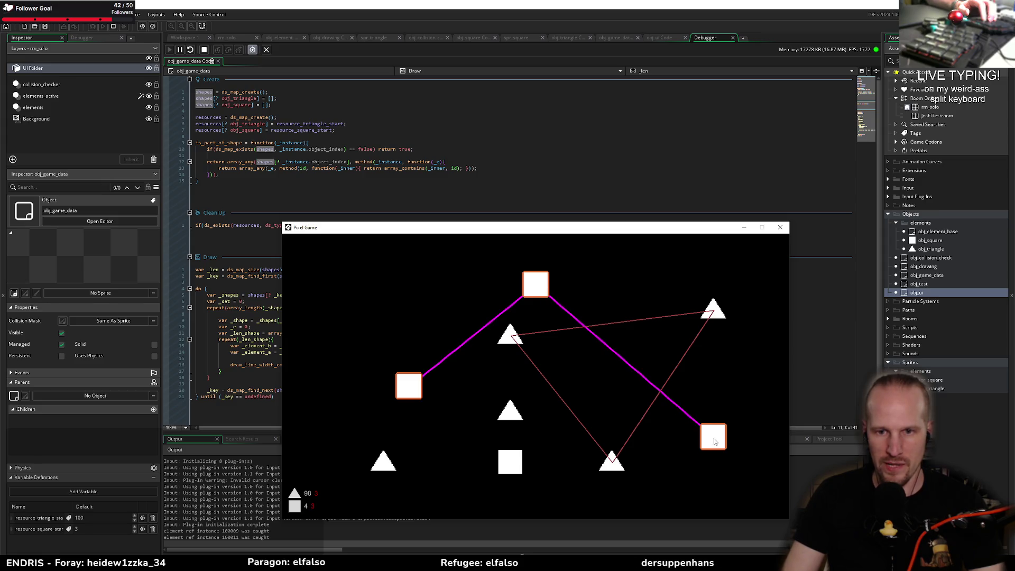
pyautogui.moveTo(515, 462); pyautogui.dragTo(409, 385)
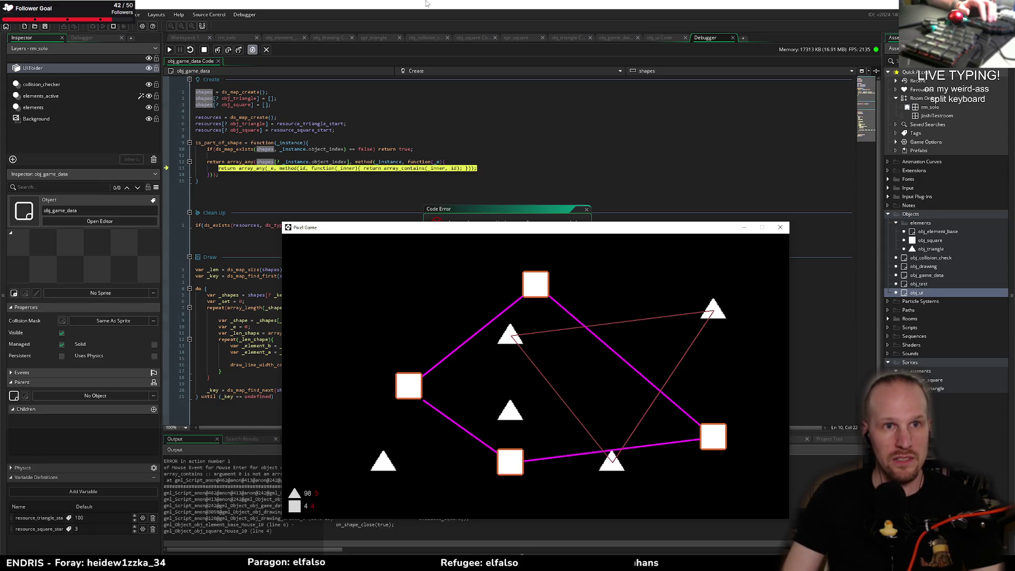
# - Enlarge the error report, then show the debugger's Variables and expand _inner
pyautogui.moveTo(468, 210)
pyautogui.mouseDown()
pyautogui.moveTo(264, 201)
pyautogui.moveTo(501, 190)
pyautogui.mouseUp()
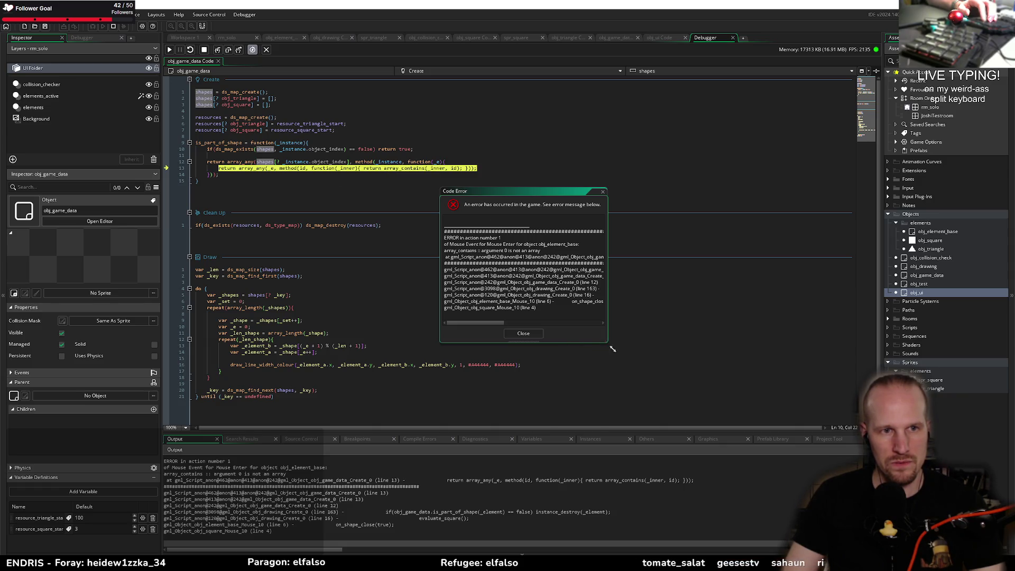
pyautogui.moveTo(612, 349); pyautogui.dragTo(673, 375)
pyautogui.moveTo(271, 168)
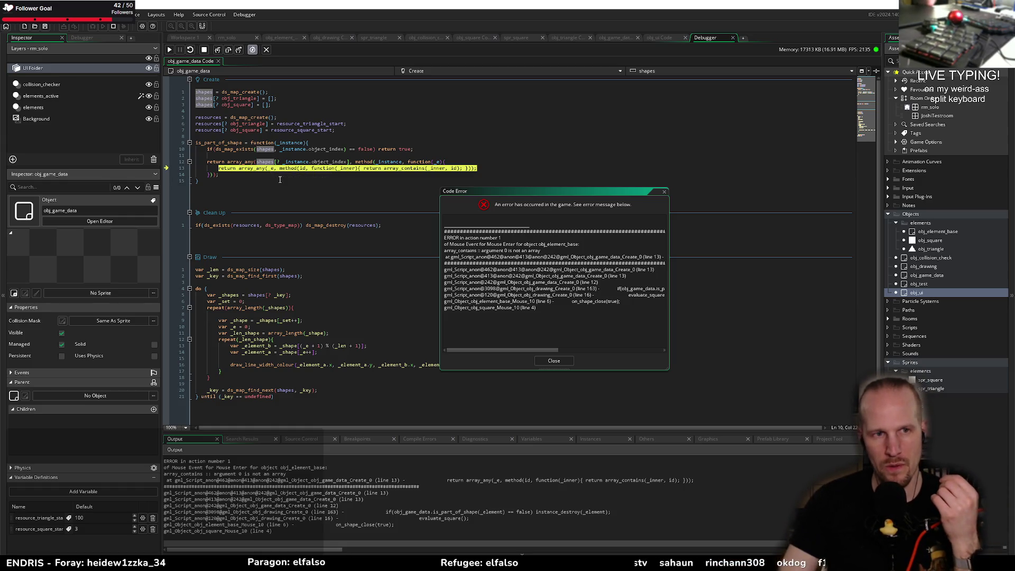
pyautogui.click(532, 439)
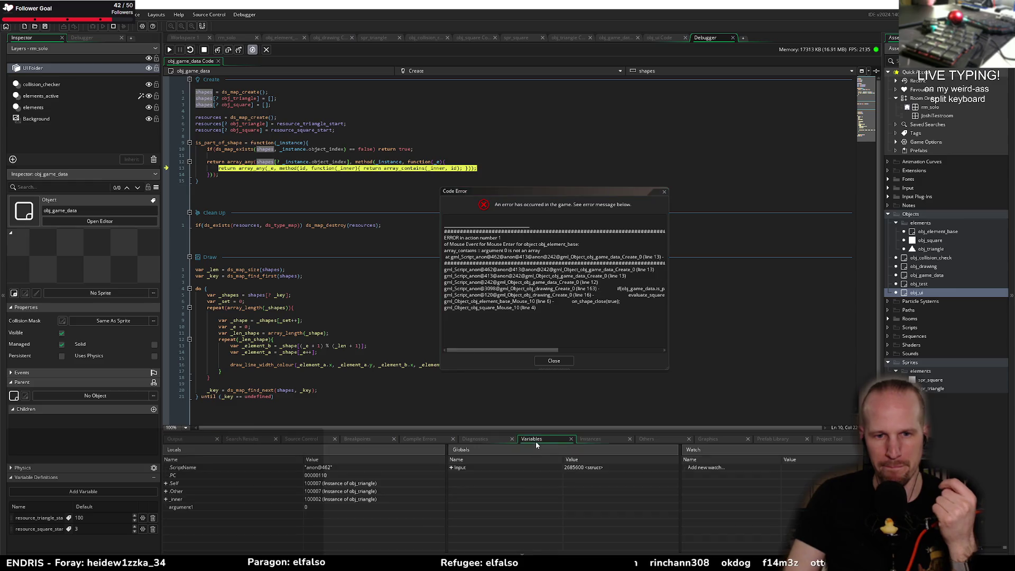
pyautogui.click(166, 499)
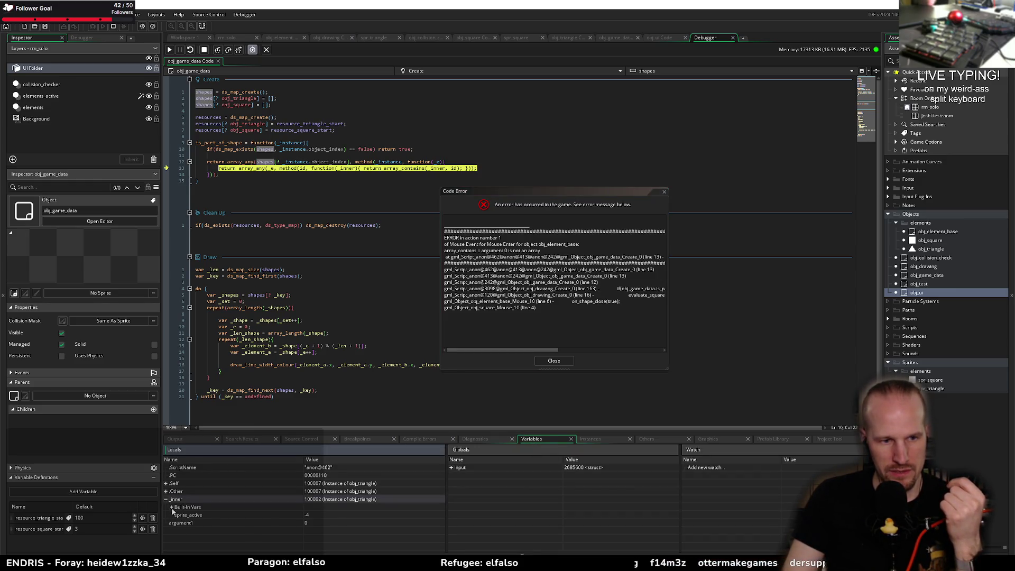
# - Breakpoint line 12's return, dismiss the array_contains error, and join three triangles in the relaunched game
pyautogui.moveTo(438, 168)
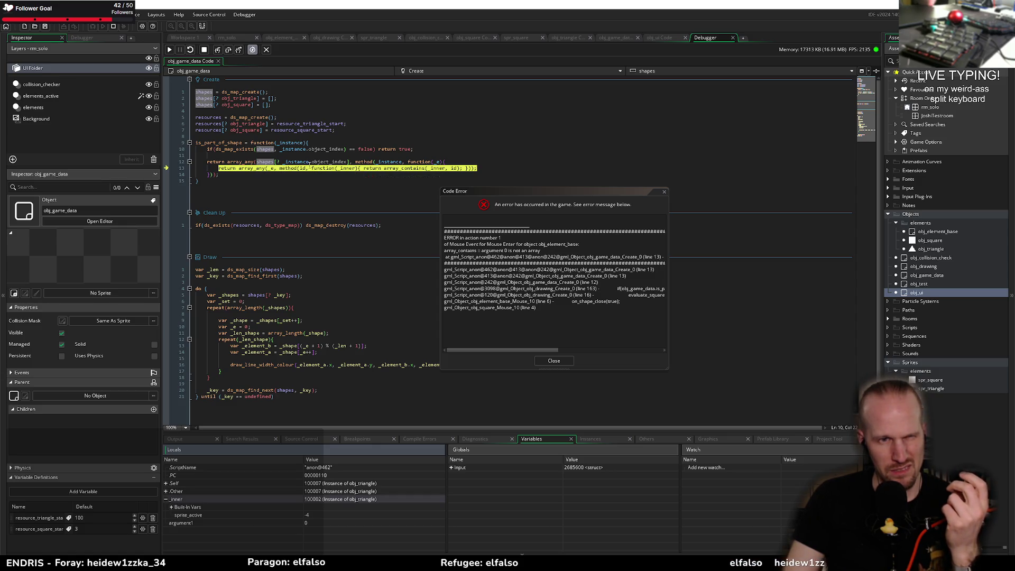
pyautogui.moveTo(265, 162)
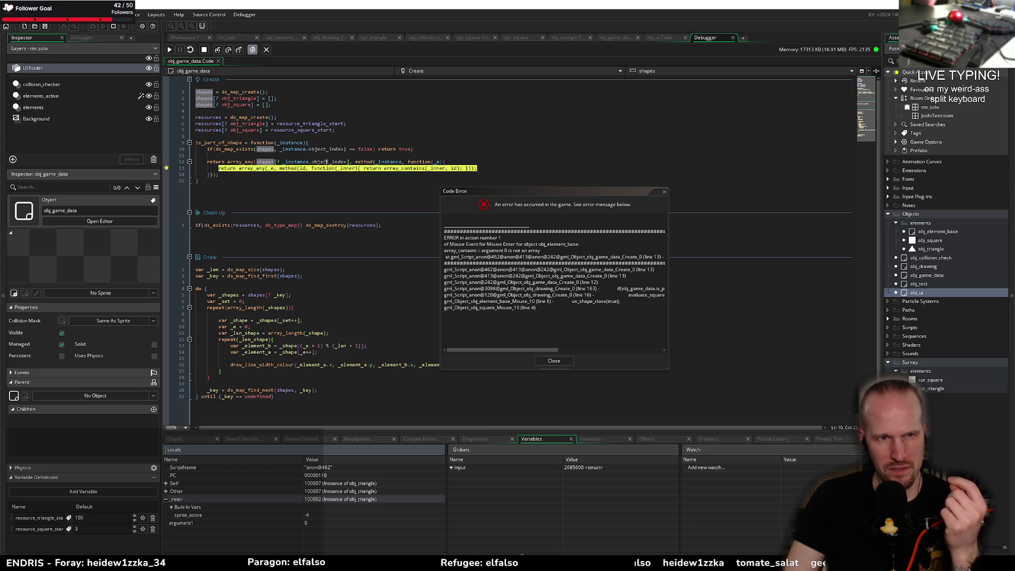
pyautogui.click(167, 161)
pyautogui.click(169, 49)
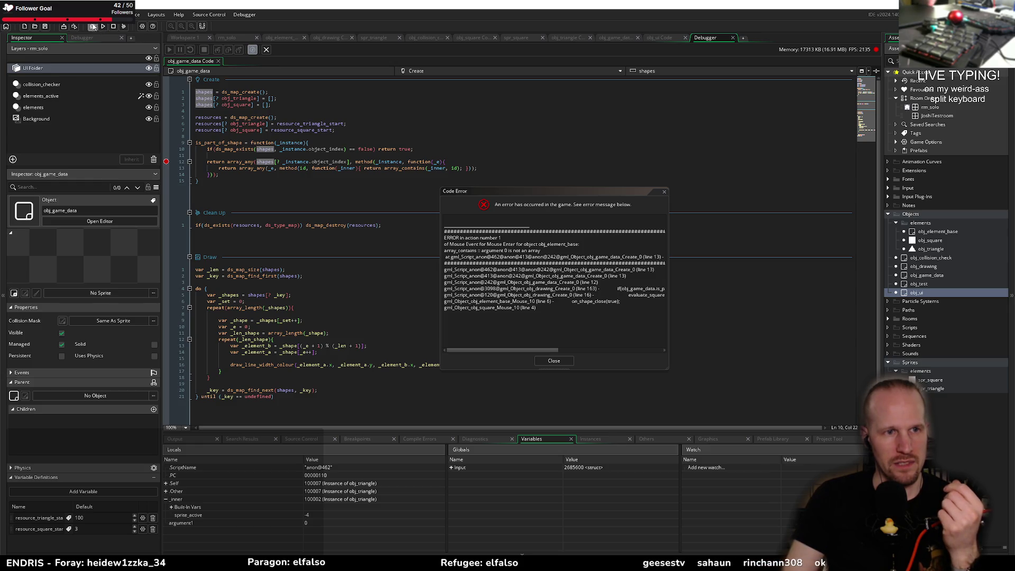
pyautogui.click(93, 26)
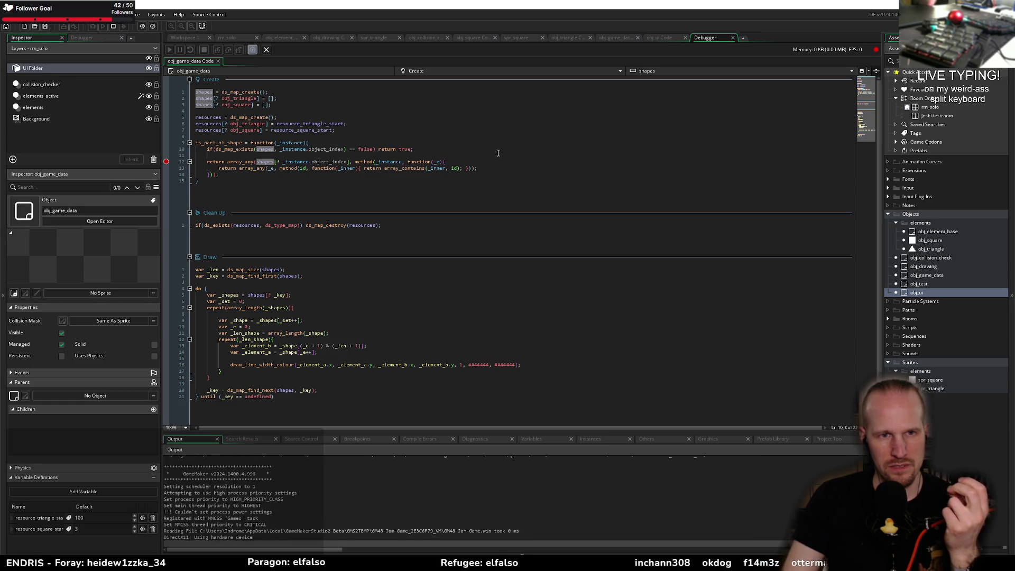
pyautogui.moveTo(490, 253)
pyautogui.mouseDown()
pyautogui.moveTo(685, 222)
pyautogui.moveTo(583, 376)
pyautogui.moveTo(508, 265)
pyautogui.moveTo(486, 253)
pyautogui.mouseUp()
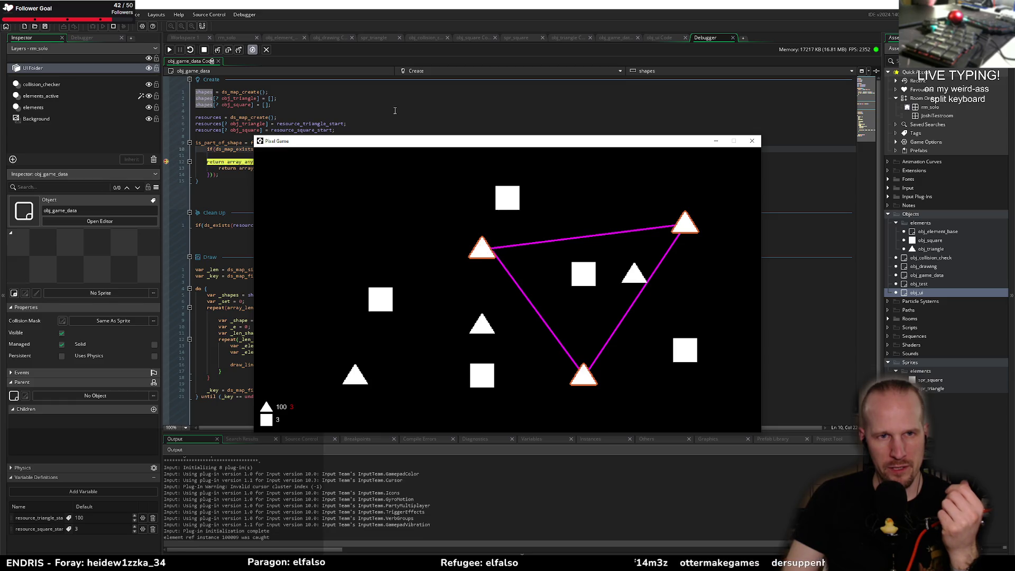
# - Move the Pixel Game window aside and bring the code editor, paused at line 12, to the front
pyautogui.moveTo(375, 143)
pyautogui.mouseDown()
pyautogui.moveTo(495, 88)
pyautogui.moveTo(547, 216)
pyautogui.mouseUp()
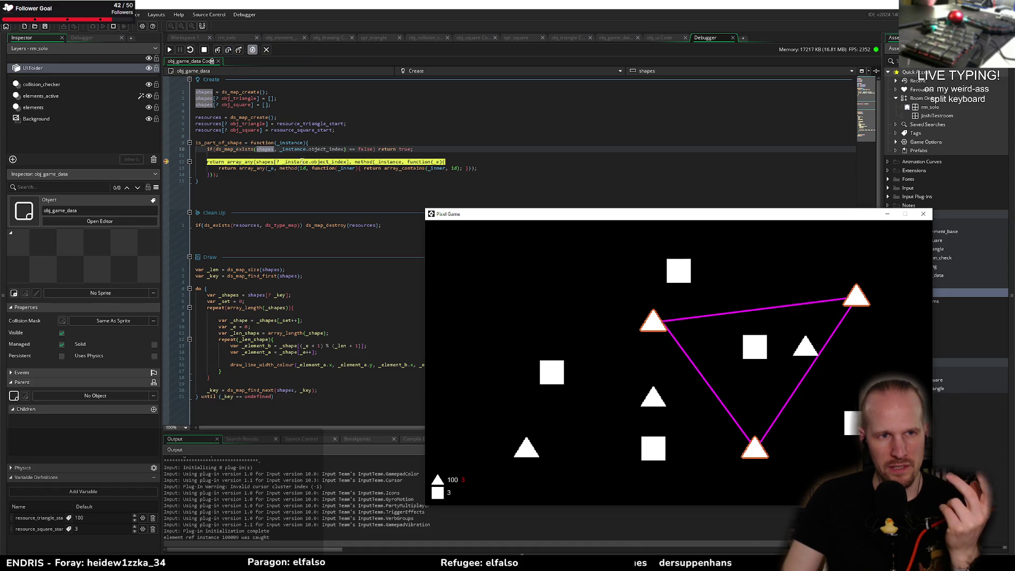
pyautogui.click(297, 143)
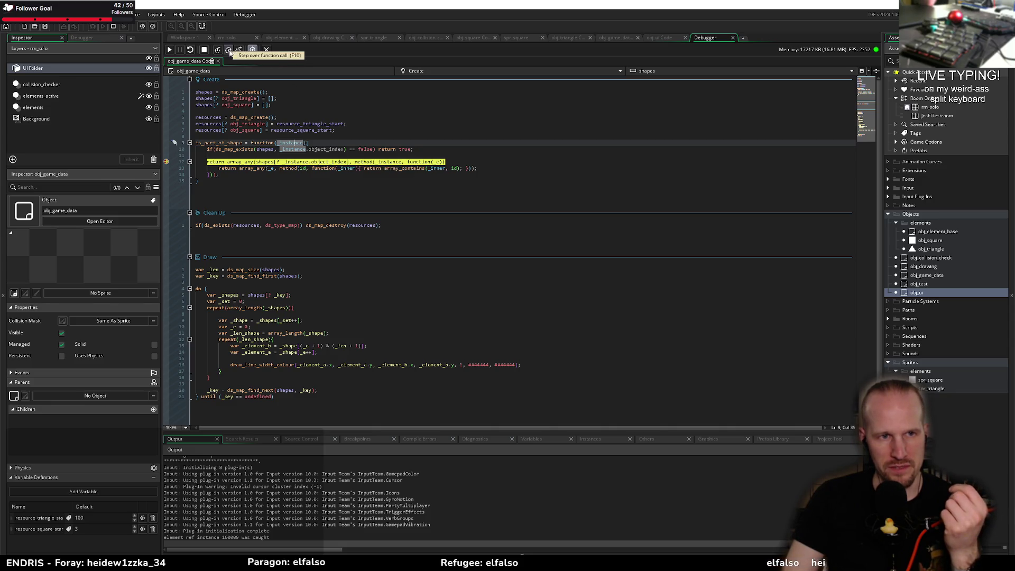
# - Inspect the entries of Self's shapes map in an enlarged Variables panel, then step over back to obj_drawing
pyautogui.click(531, 439)
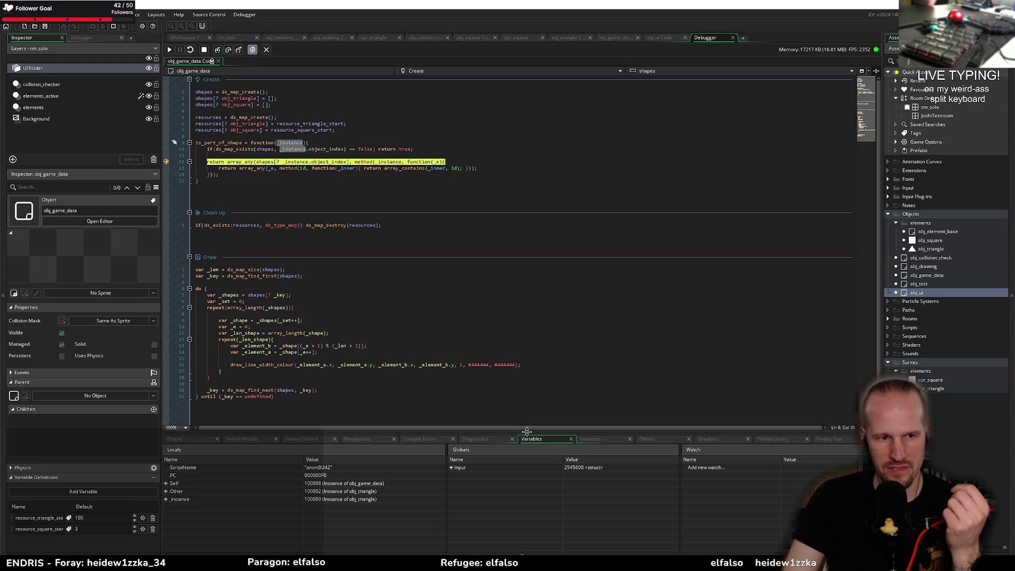
pyautogui.moveTo(401, 433); pyautogui.dragTo(370, 336)
pyautogui.click(168, 386)
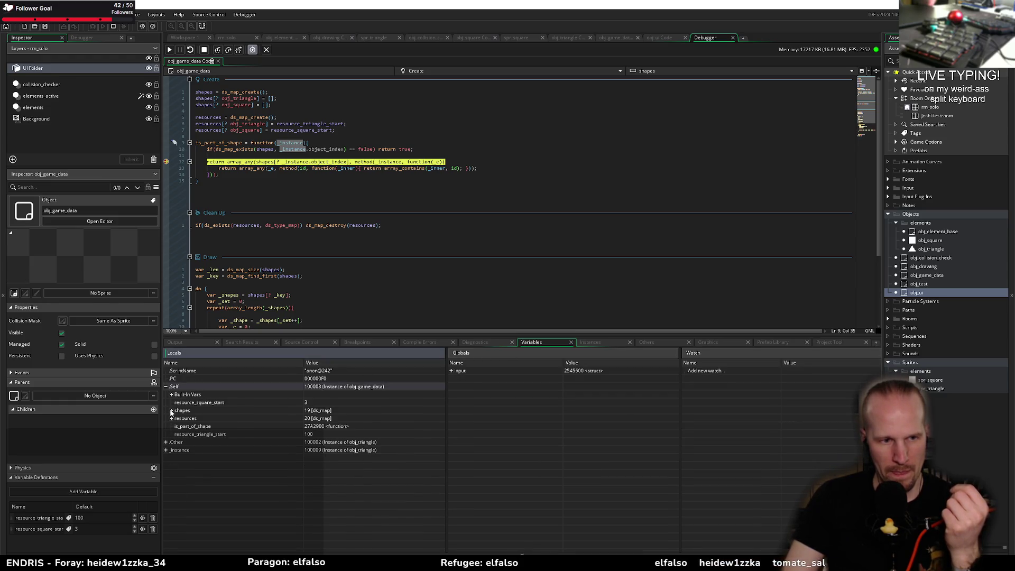
pyautogui.click(171, 410)
pyautogui.click(240, 419)
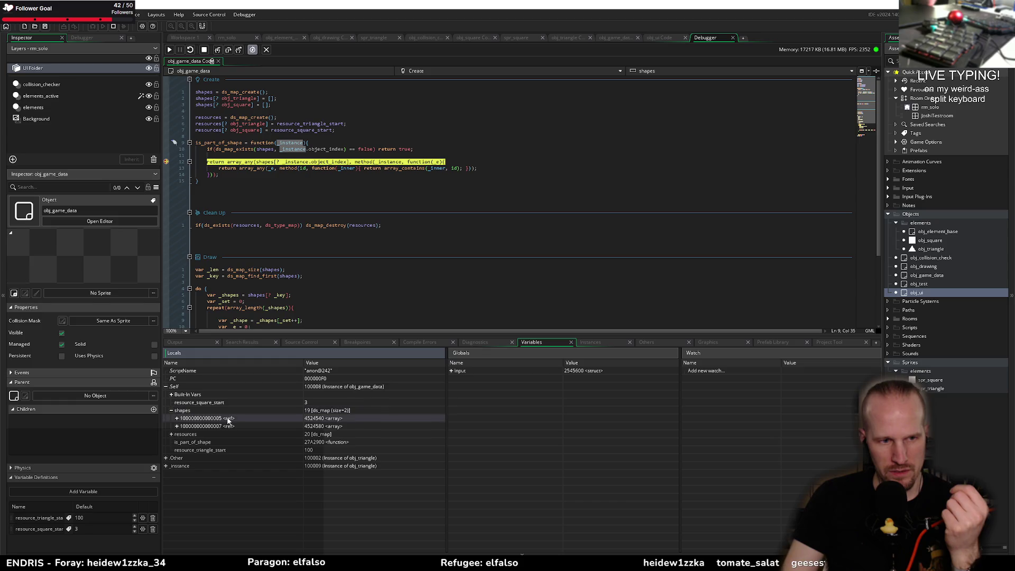
pyautogui.click(177, 426)
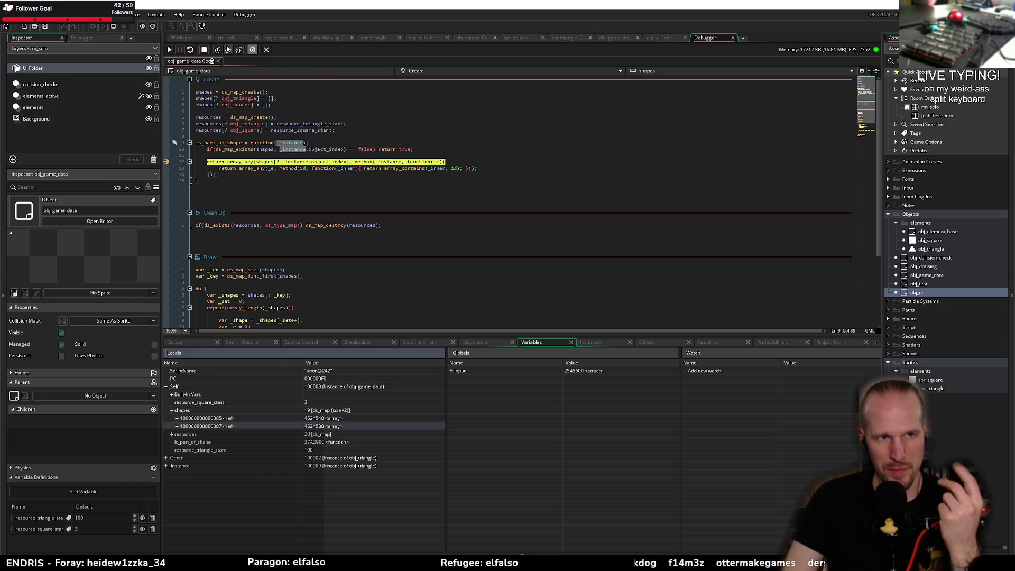
pyautogui.click(229, 49)
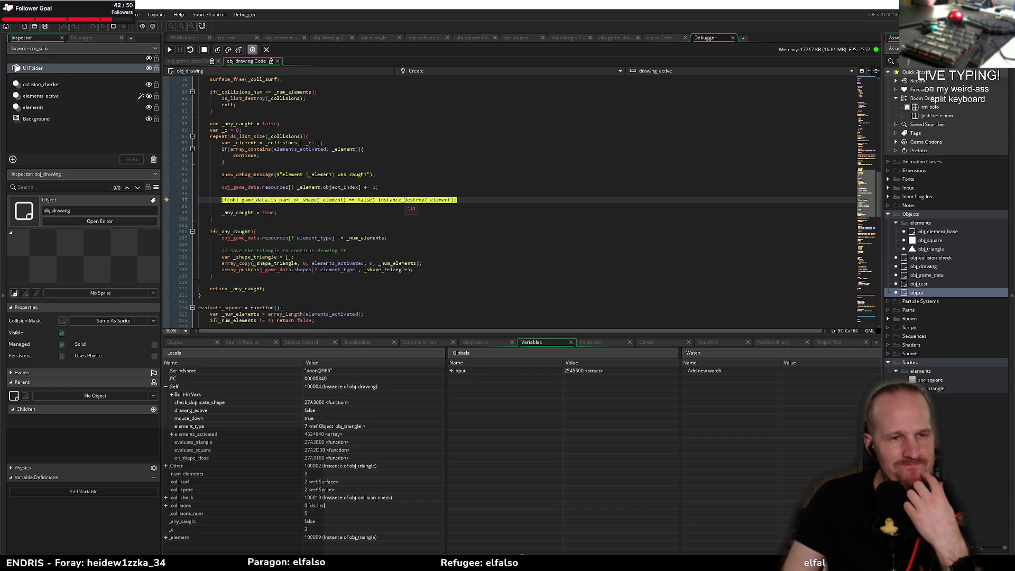
# - Step past the is_part_of_shape check, continue twice past the breakpoints, and start linking squares
pyautogui.click(229, 50)
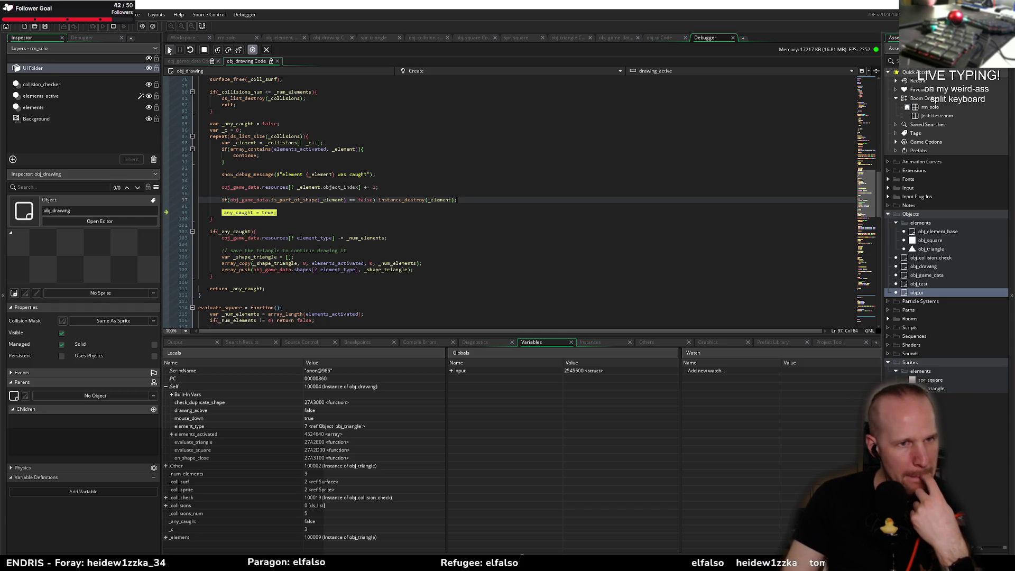
pyautogui.click(169, 50)
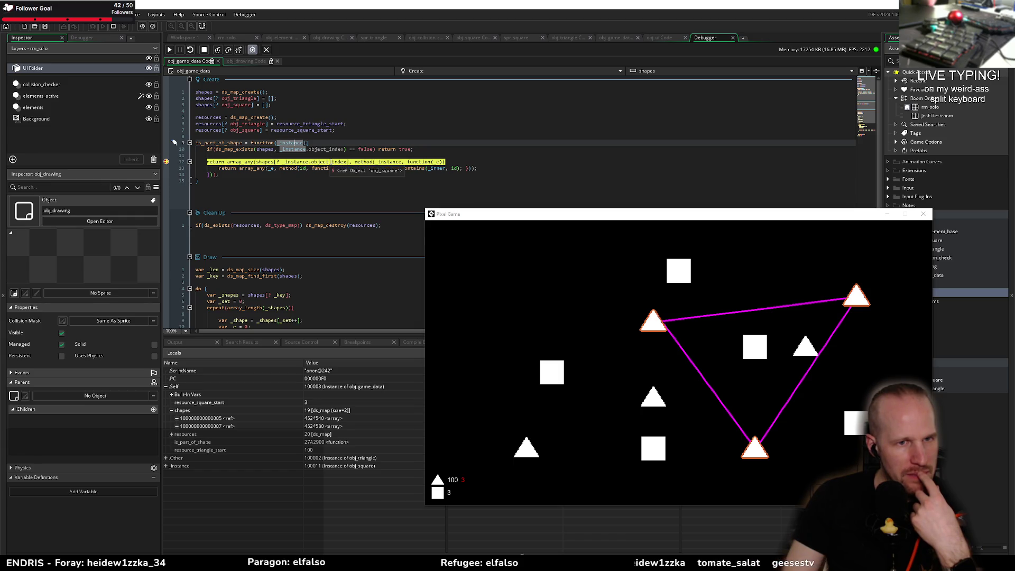
pyautogui.moveTo(397, 161)
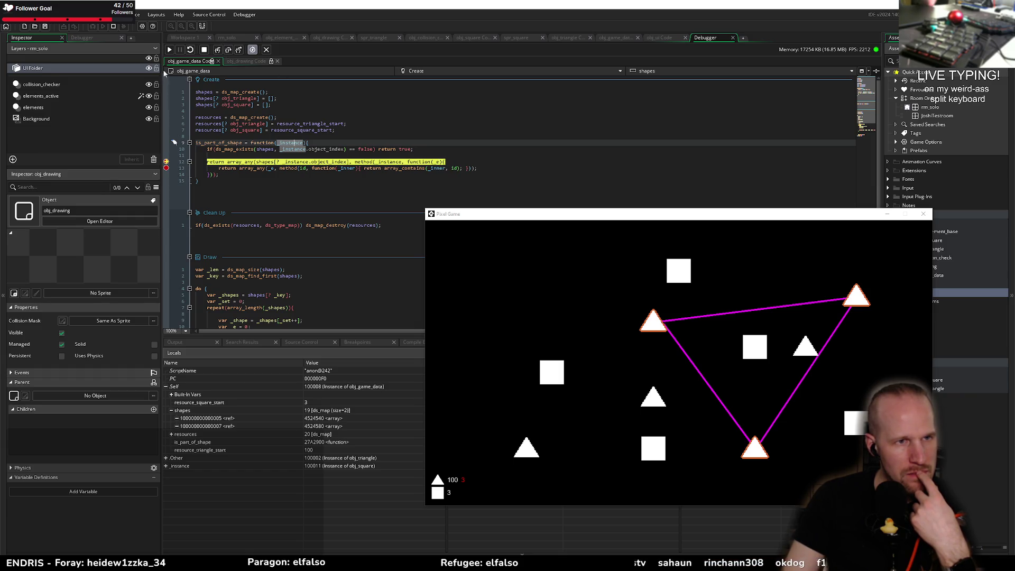
pyautogui.click(169, 52)
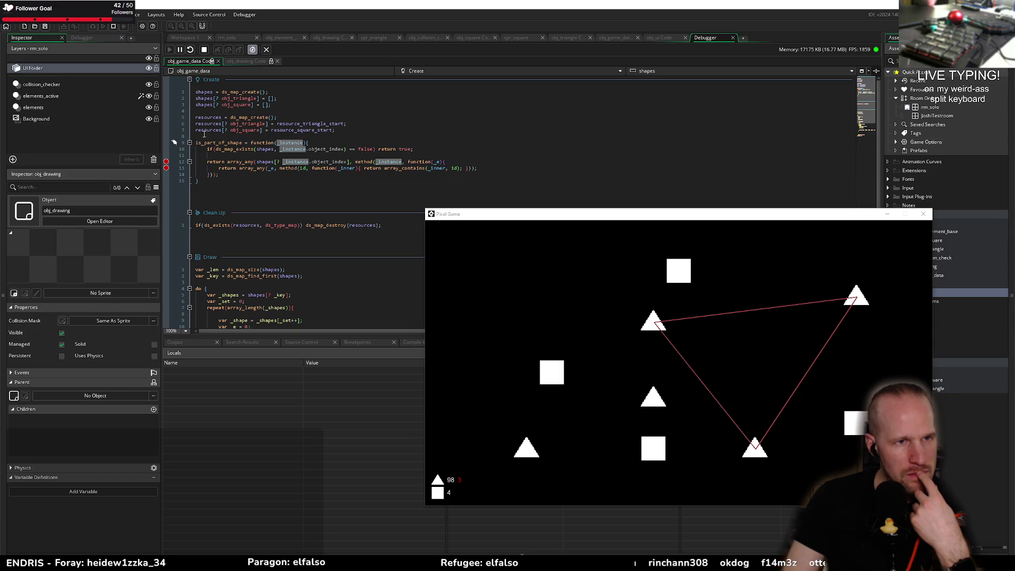
pyautogui.moveTo(552, 372)
pyautogui.mouseDown()
pyautogui.moveTo(670, 273)
pyautogui.moveTo(620, 284)
pyautogui.mouseUp()
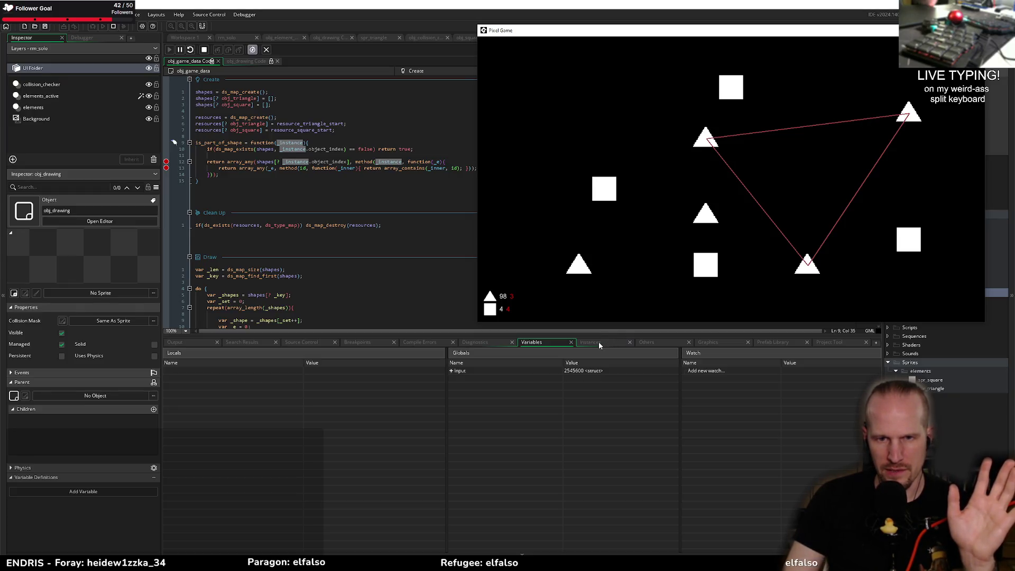
pyautogui.click(585, 342)
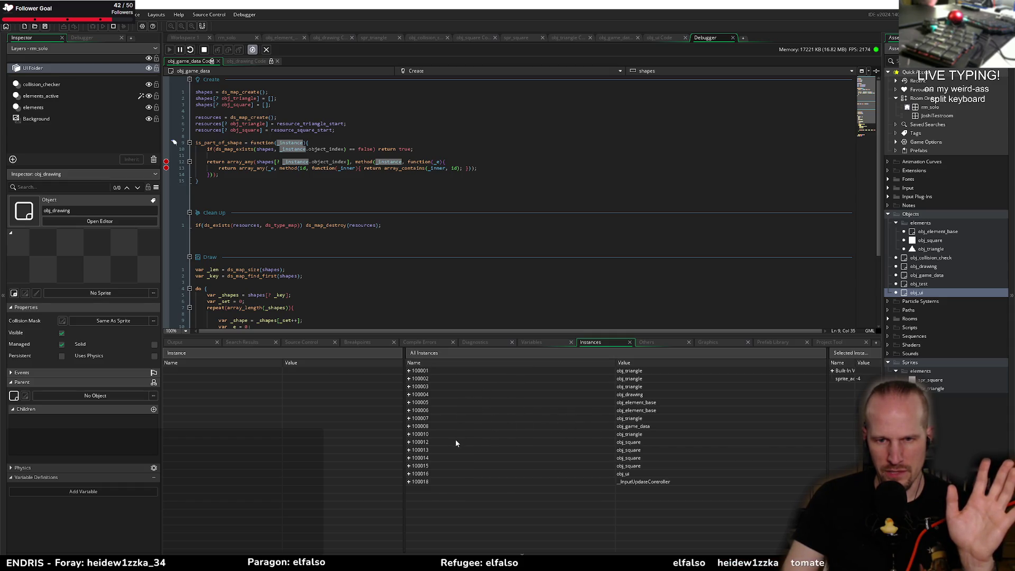
# - Expand obj_game_data's shapes map in Instances to see the stored obj_triangle entries
pyautogui.click(409, 426)
pyautogui.click(414, 450)
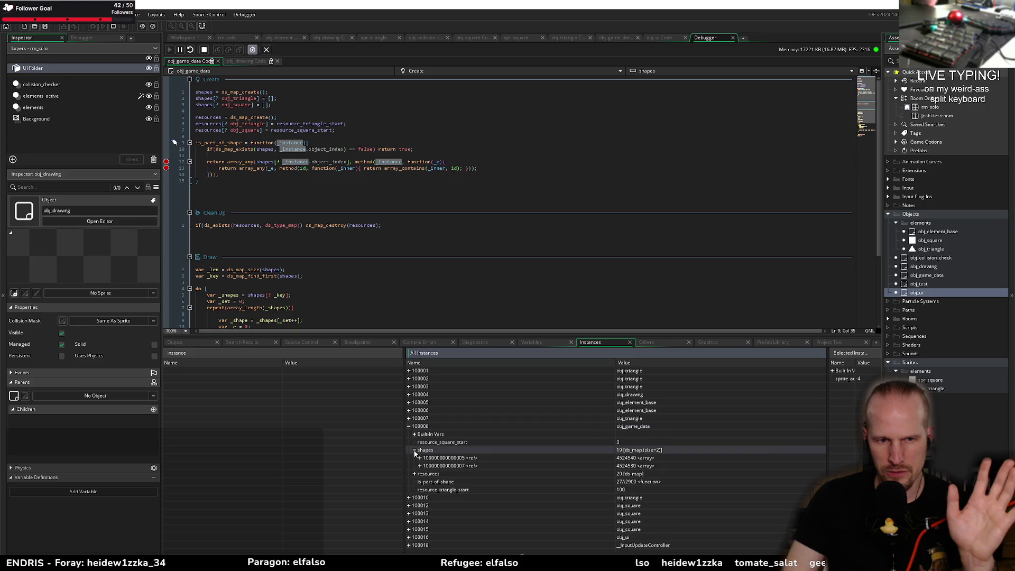
pyautogui.click(421, 465)
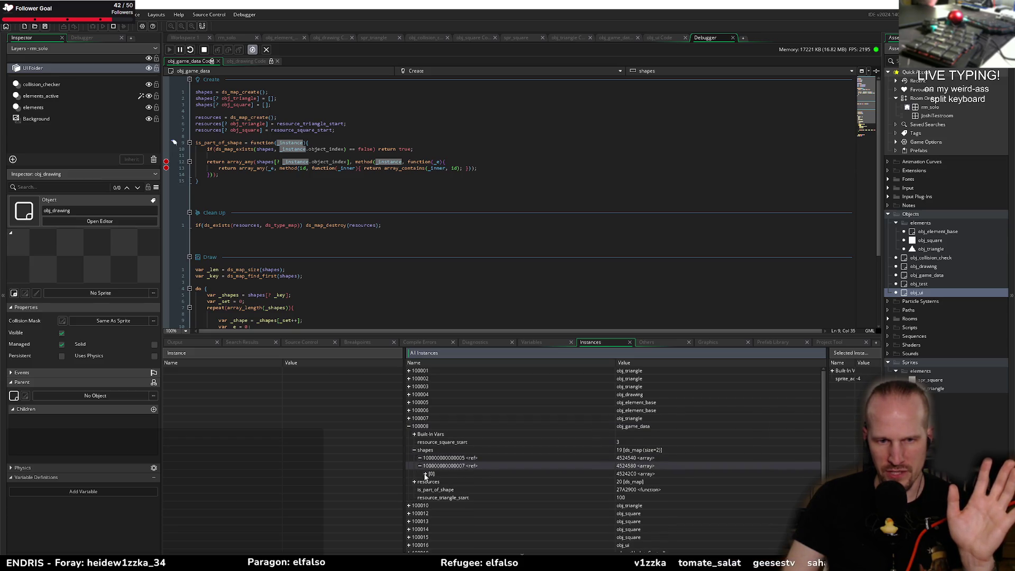
pyautogui.click(426, 474)
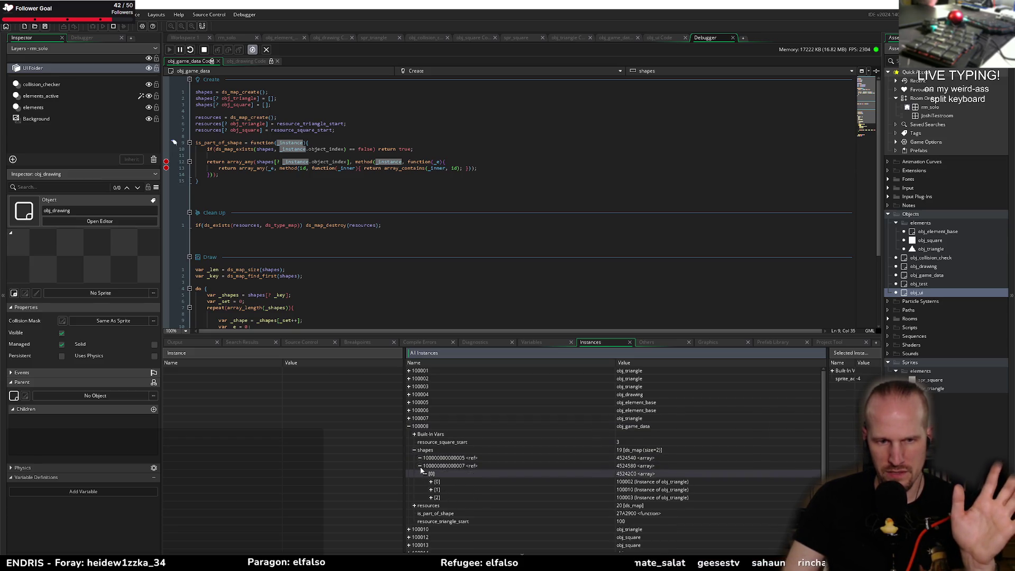
pyautogui.click(421, 457)
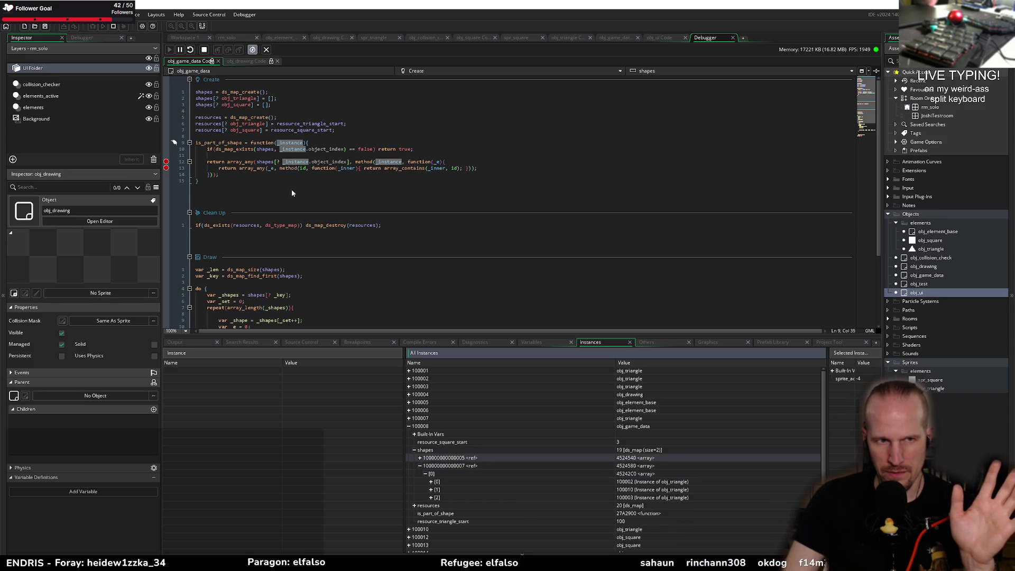
# - Remove the line 12 breakpoint and stop the running game
pyautogui.click(166, 162)
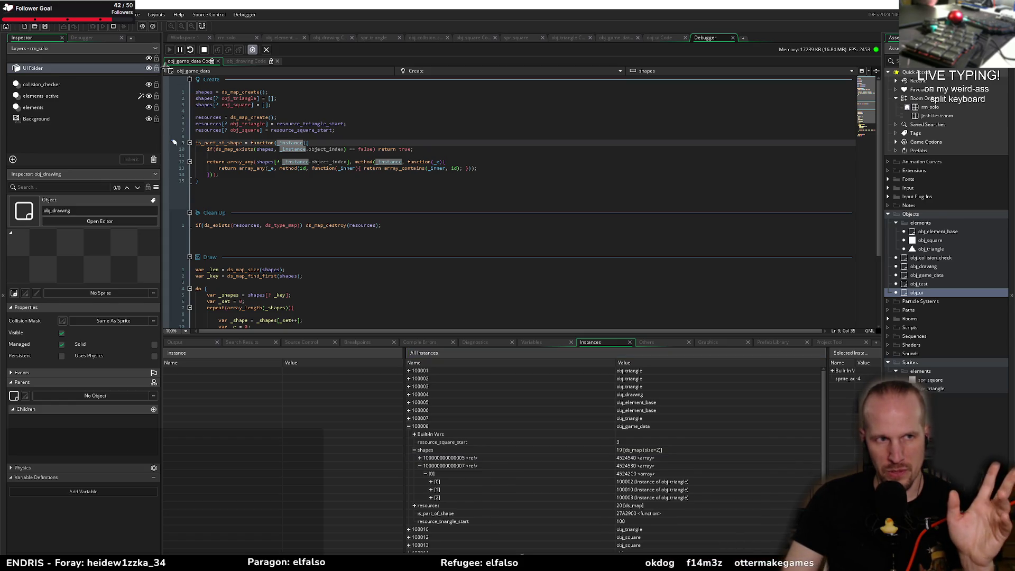
pyautogui.click(204, 51)
pyautogui.click(282, 104)
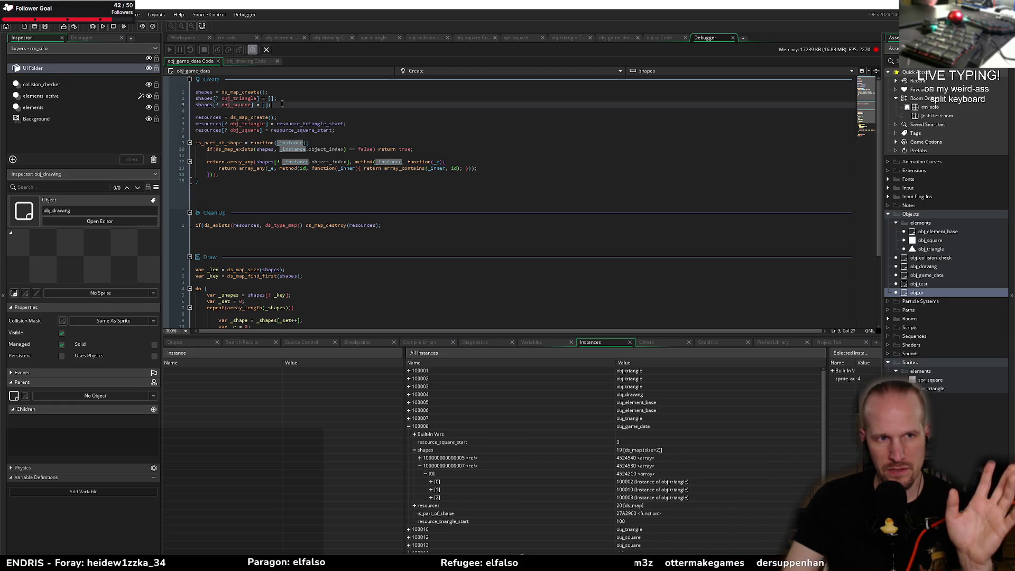
# - Insert 'if (array_length(shapes[? _instance.object_index]) < 1) return false;' before the array_any return
pyautogui.click(256, 156)
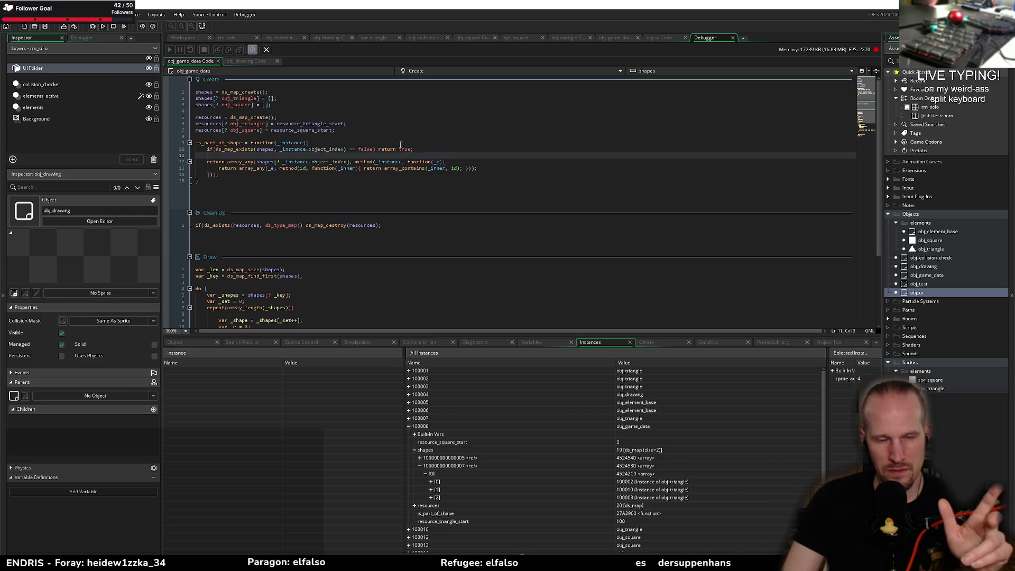
pyautogui.press('Return')
pyautogui.write('if ')
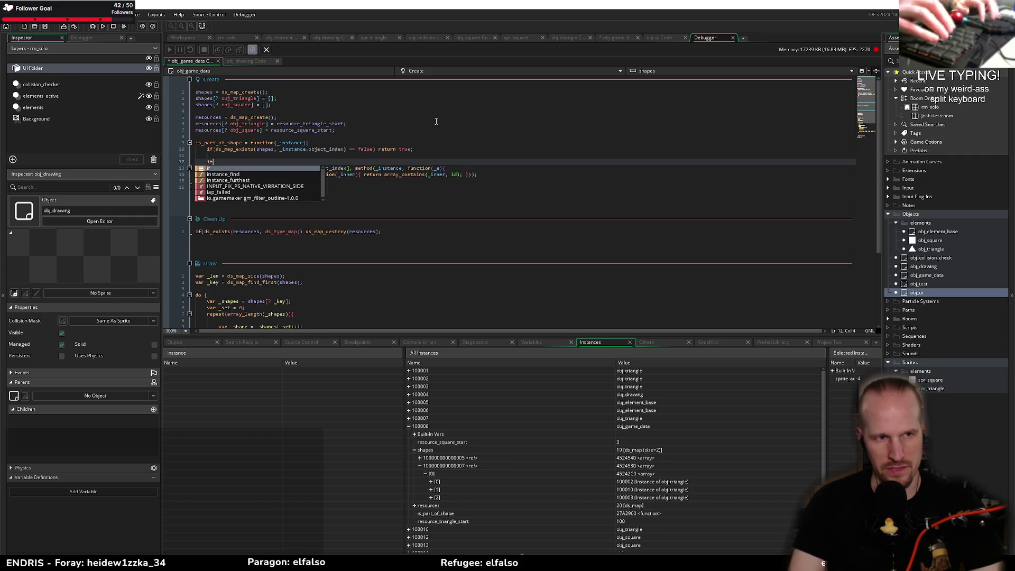
pyautogui.write('array_')
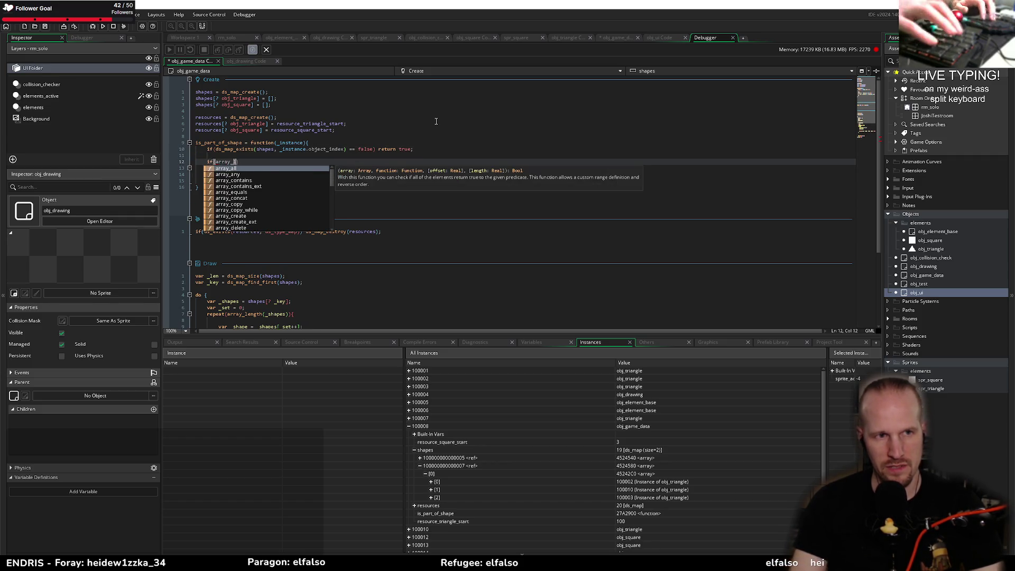
pyautogui.write('length(')
pyautogui.press('Down')
pyautogui.hotkey('ctrl', 'shift', 'Right')
pyautogui.hotkey('ctrl', 'shift', 'Right')
pyautogui.hotkey('ctrl', 'shift', 'Right')
pyautogui.hotkey('ctrl', 'c')
pyautogui.press('Up')
pyautogui.hotkey('ctrl', 'v')
pyautogui.write('< 1) return false;')
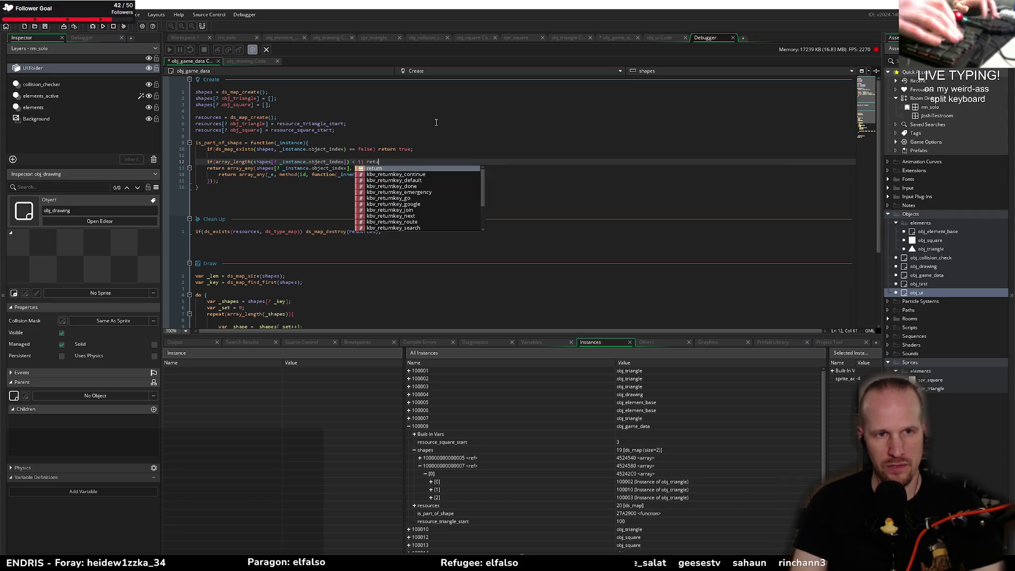
pyautogui.press('Return')
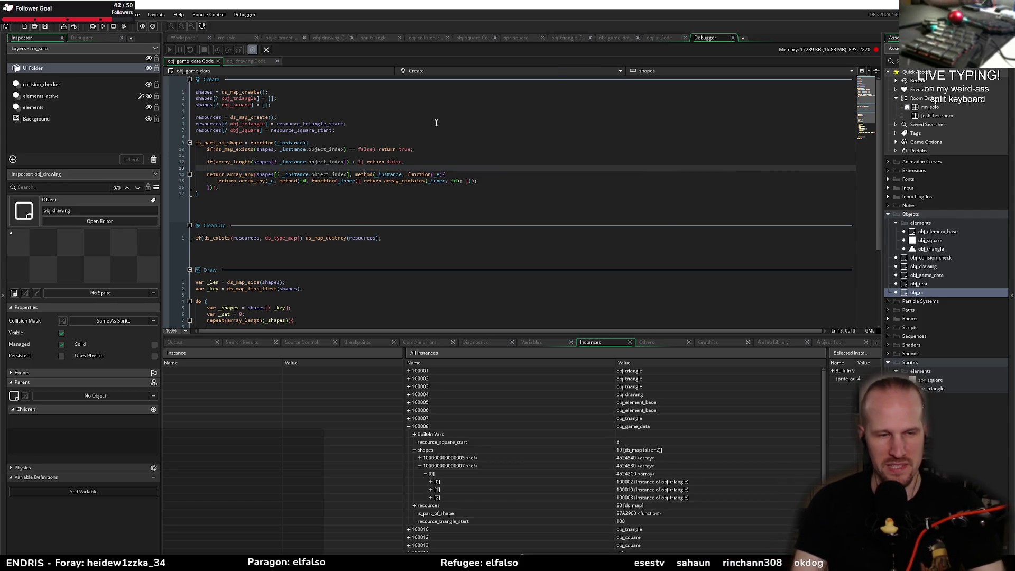
# - Tidy the blank line after the length check and launch a debug run
pyautogui.press('BackSpace')
pyautogui.press('BackSpace')
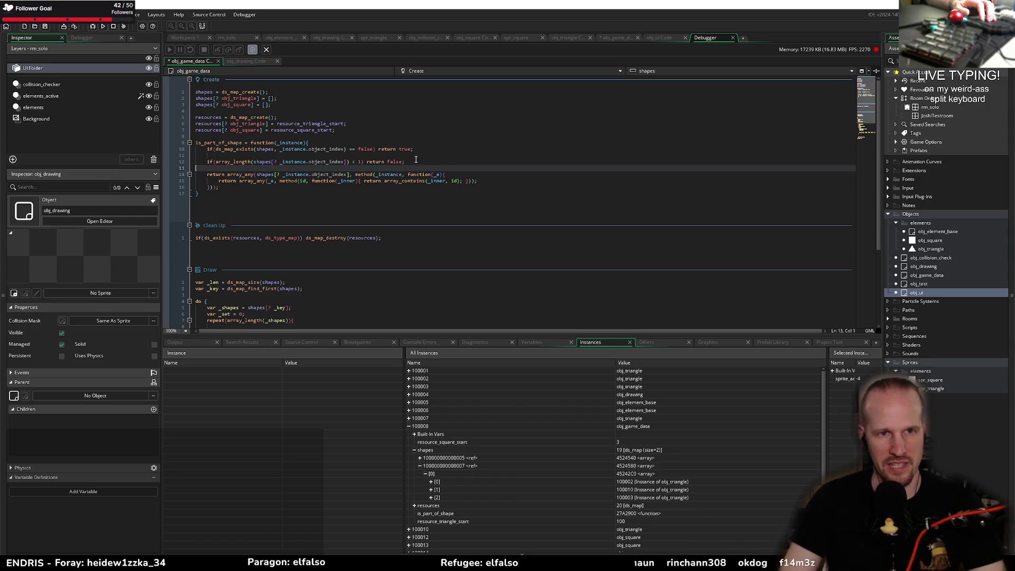
pyautogui.press('Up')
pyautogui.press('End')
pyautogui.moveTo(240, 105); pyautogui.dragTo(195, 91)
pyautogui.click(277, 99)
pyautogui.click(92, 28)
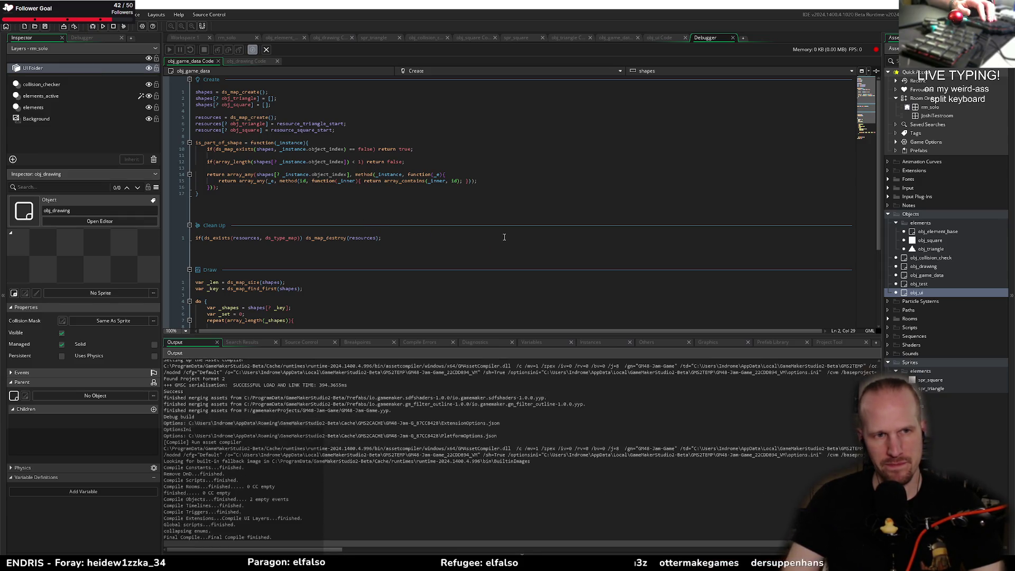
# - Link triangles, then squares, until the array_contains Code Error appears, then close it to end the run
pyautogui.moveTo(482, 249)
pyautogui.mouseDown()
pyautogui.moveTo(679, 226)
pyautogui.moveTo(605, 368)
pyautogui.moveTo(485, 255)
pyautogui.mouseUp()
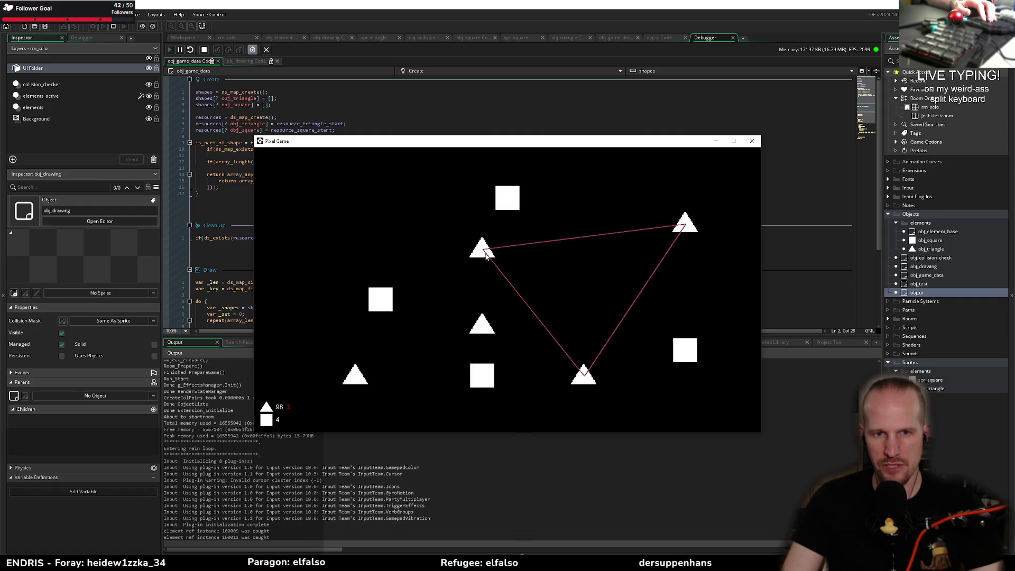
pyautogui.moveTo(384, 296)
pyautogui.mouseDown()
pyautogui.moveTo(537, 223)
pyautogui.moveTo(685, 350)
pyautogui.moveTo(482, 375)
pyautogui.moveTo(376, 304)
pyautogui.mouseUp()
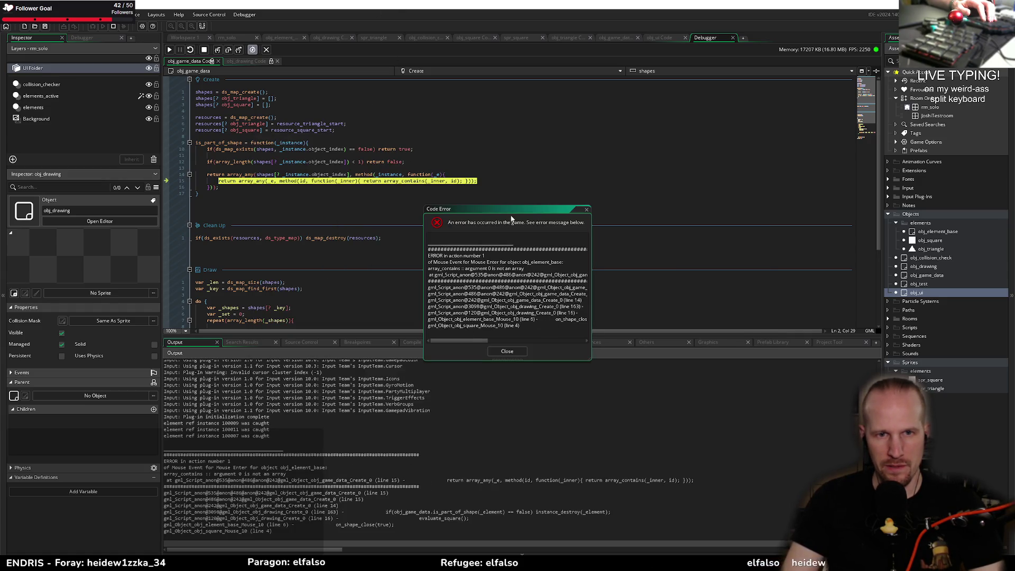
pyautogui.moveTo(515, 209); pyautogui.dragTo(603, 111)
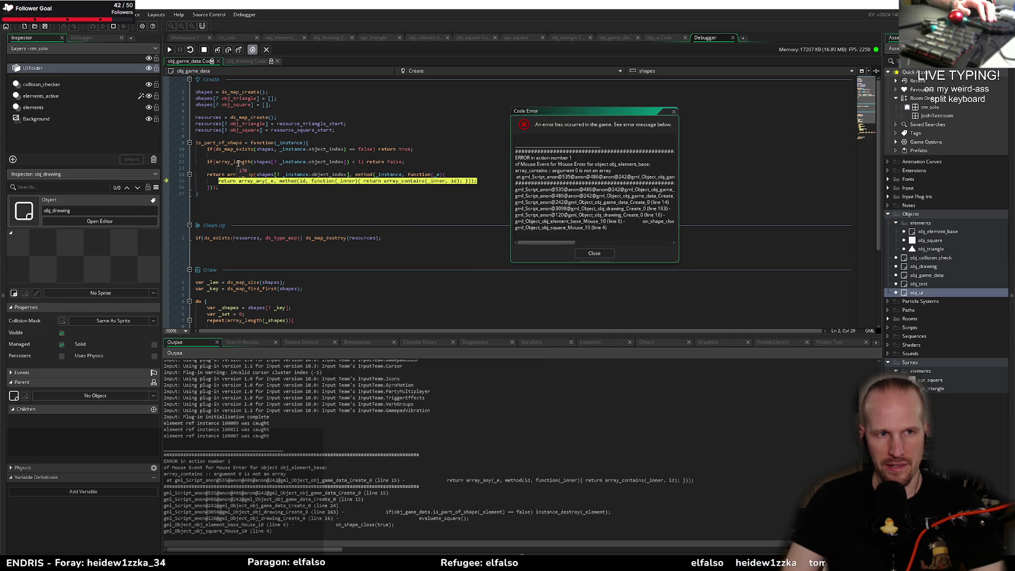
pyautogui.click(587, 252)
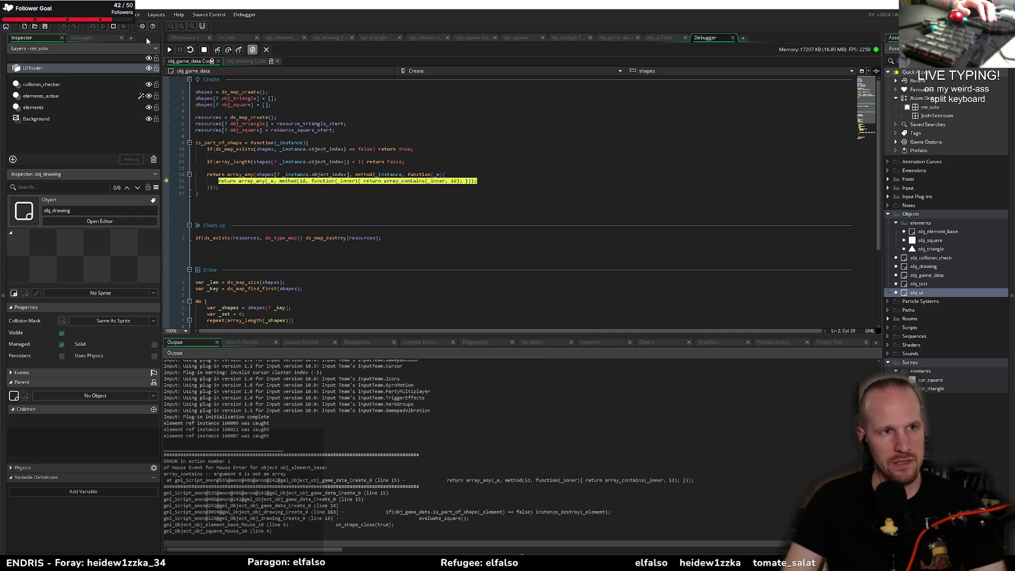
pyautogui.click(417, 161)
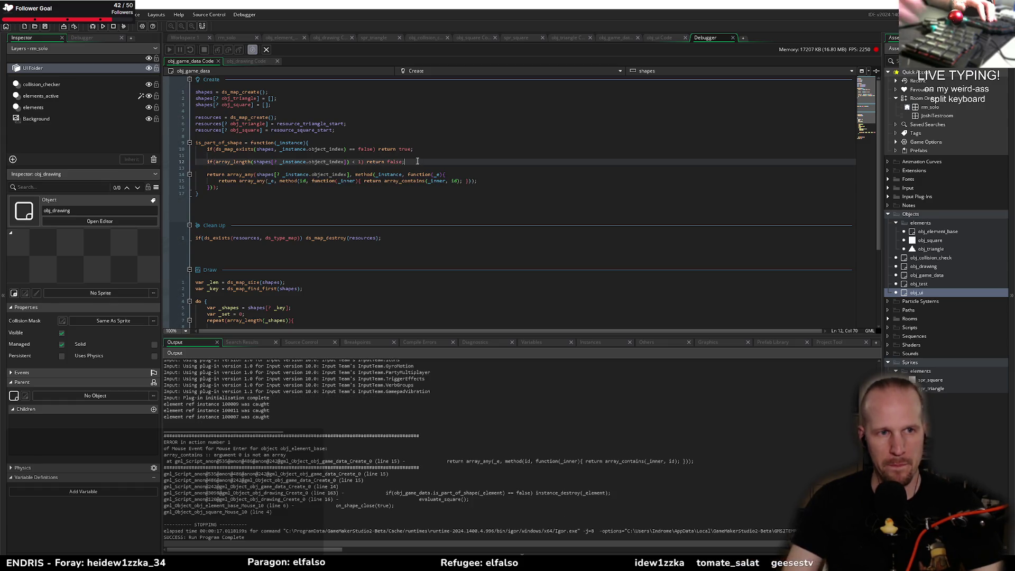
# - Add 'var _shapes_array = shapes[? _instance.object_index];' by moving the lookup out of array_any
pyautogui.press('Return')
pyautogui.press('Return')
pyautogui.write('var _')
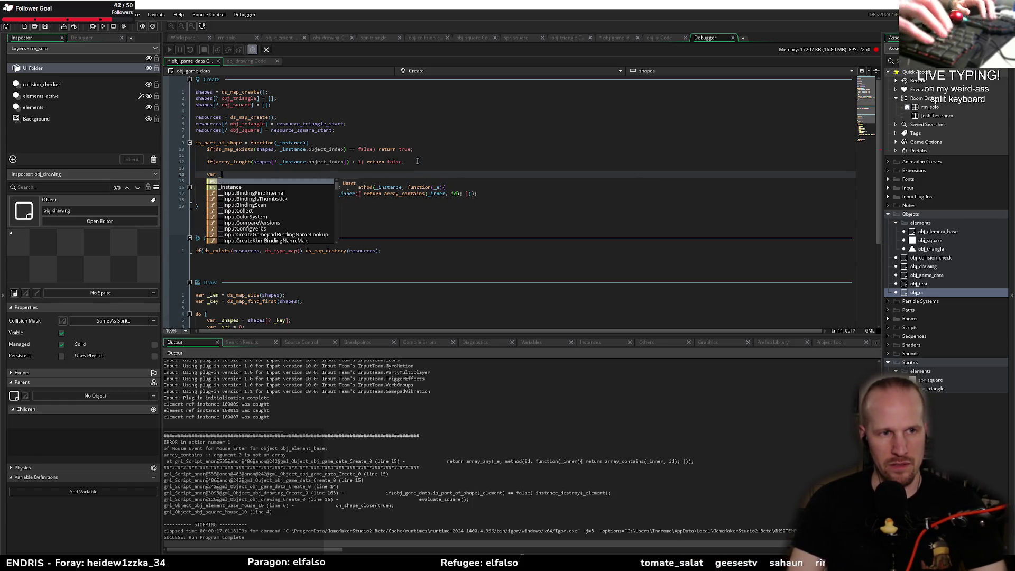
pyautogui.write('shapes_array =')
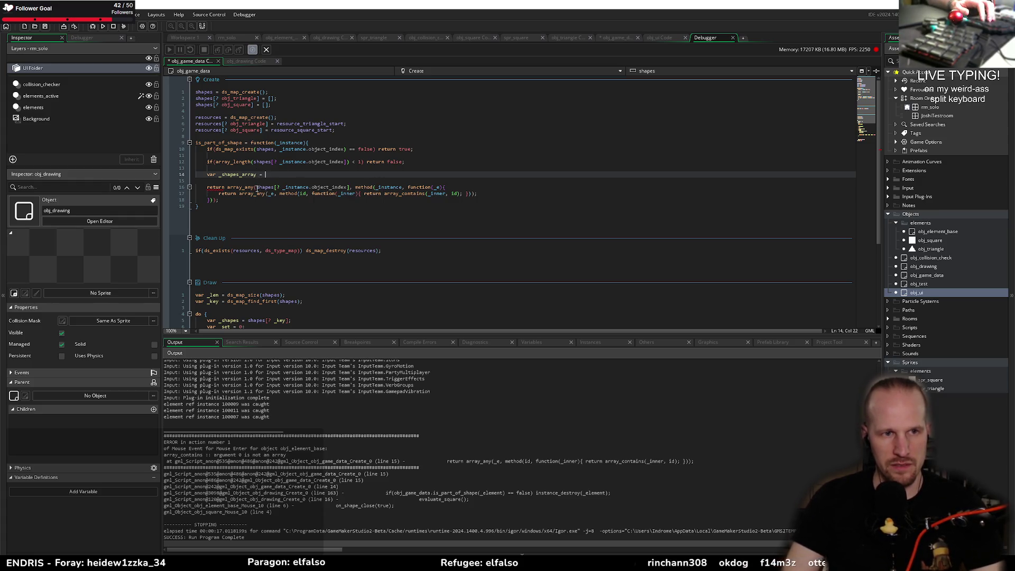
pyautogui.moveTo(257, 187); pyautogui.dragTo(351, 187)
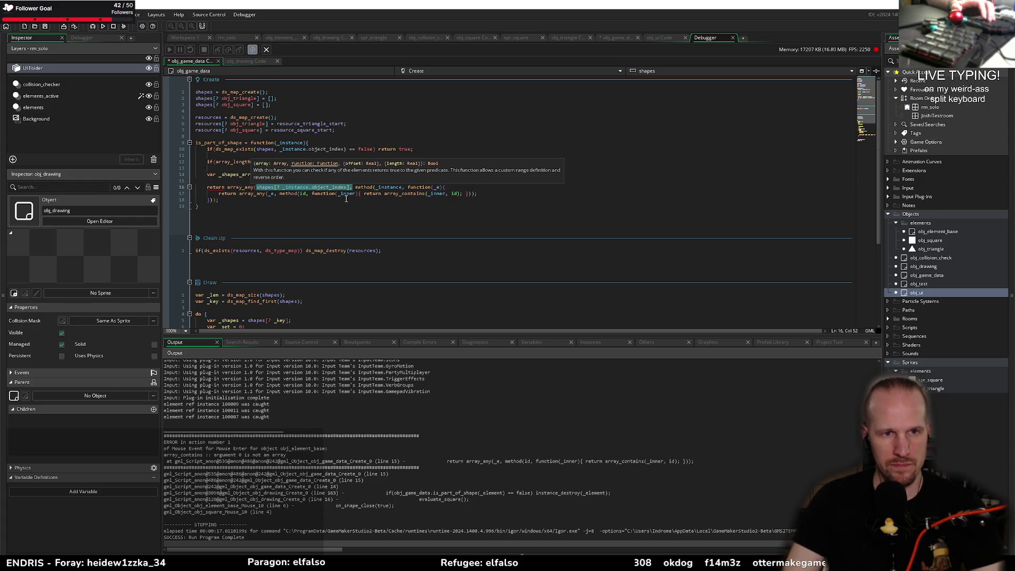
pyautogui.press('Left')
pyautogui.moveTo(257, 187); pyautogui.dragTo(349, 187)
pyautogui.hotkey('ctrl', 'x')
pyautogui.press('Up')
pyautogui.press('Up')
pyautogui.press('End')
pyautogui.hotkey('ctrl', 'v')
pyautogui.write(';')
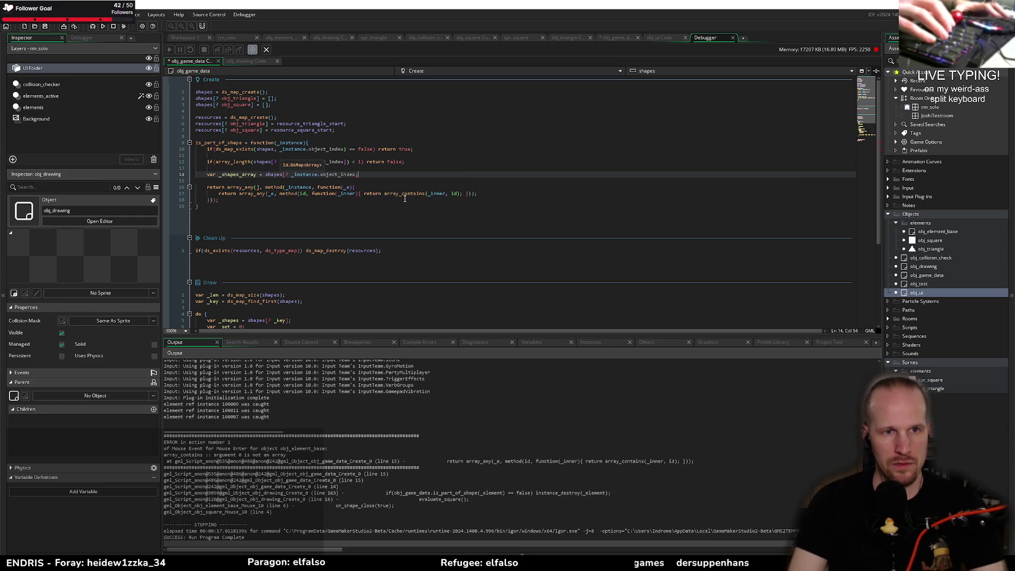
# - Fix the bracket on line 14 and pass _shapes_array as array_any's first argument
pyautogui.press('Down')
pyautogui.press('Down')
pyautogui.write('u')
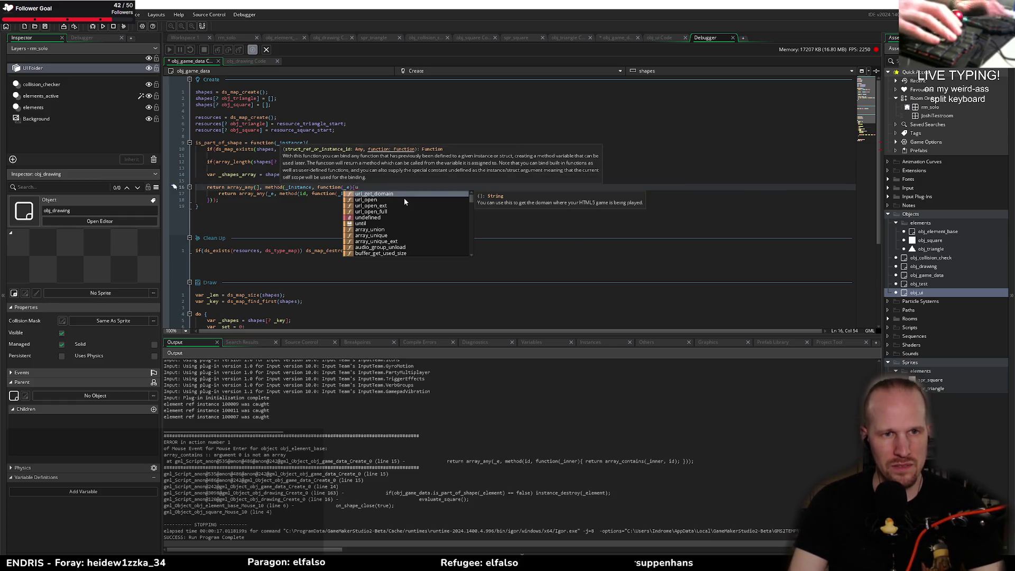
pyautogui.press('BackSpace')
pyautogui.press('Up')
pyautogui.press('Up')
pyautogui.write(']')
pyautogui.press('Down')
pyautogui.press('Down')
pyautogui.hotkey('ctrl', 'Right')
pyautogui.hotkey('ctrl', 'Right')
pyautogui.hotkey('ctrl', 'Right')
pyautogui.write('_shapes_array')
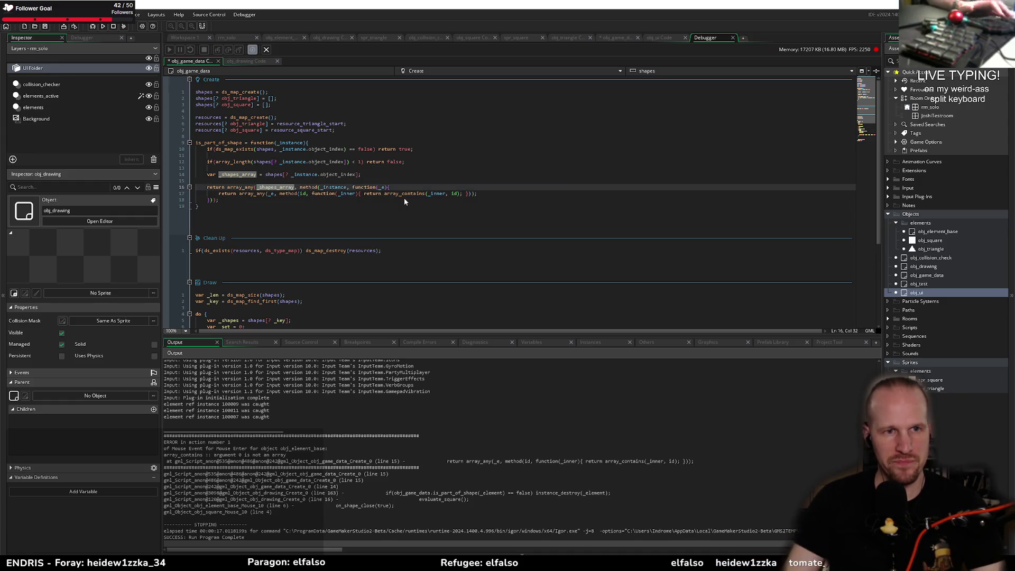
# - Rename the callback parameter _e to _shape_array in both places
pyautogui.click(381, 187)
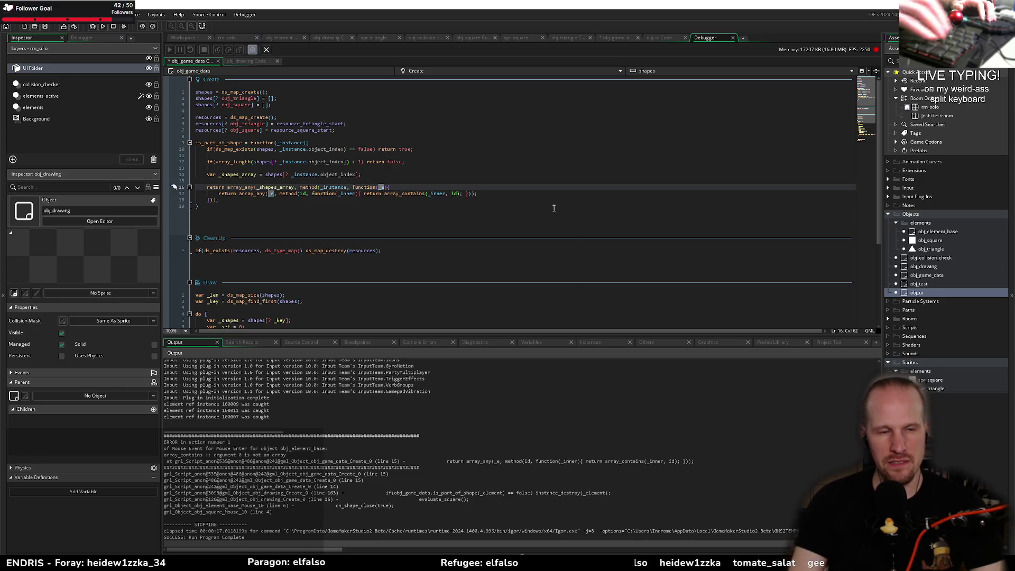
pyautogui.hotkey('shift', 'Right')
pyautogui.press('BackSpace')
pyautogui.write('shape_a')
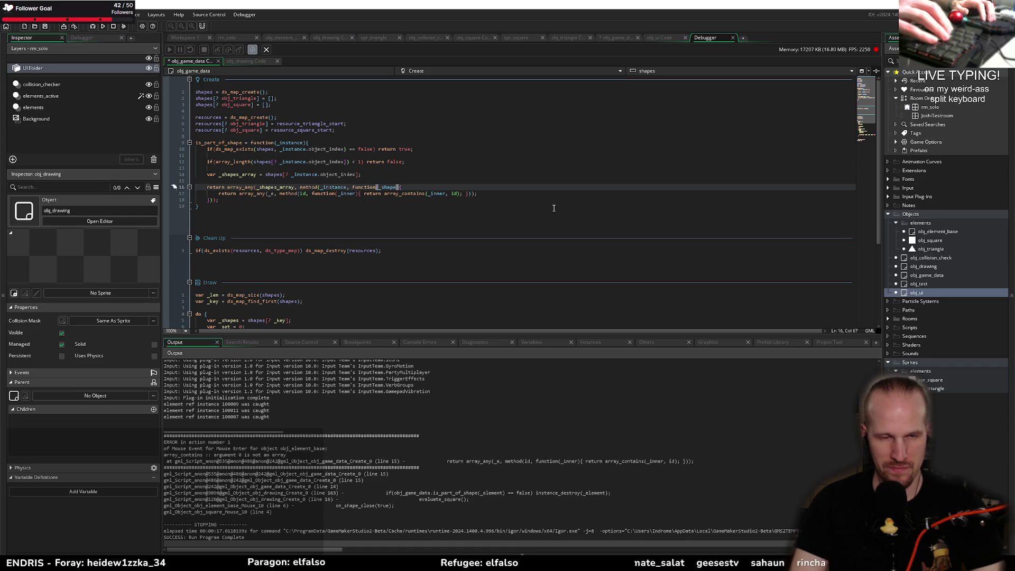
pyautogui.write('rray')
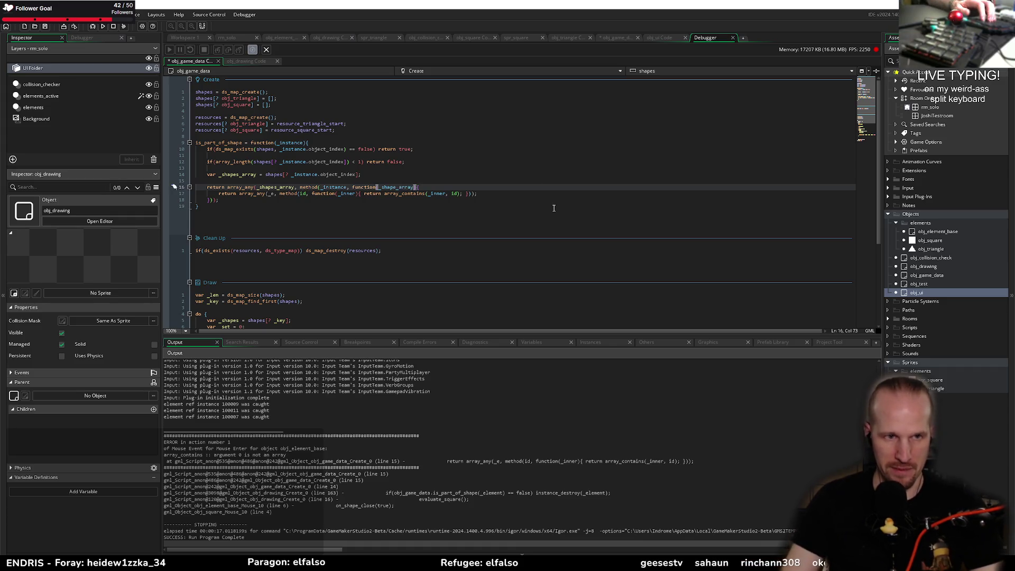
pyautogui.doubleClick(394, 188)
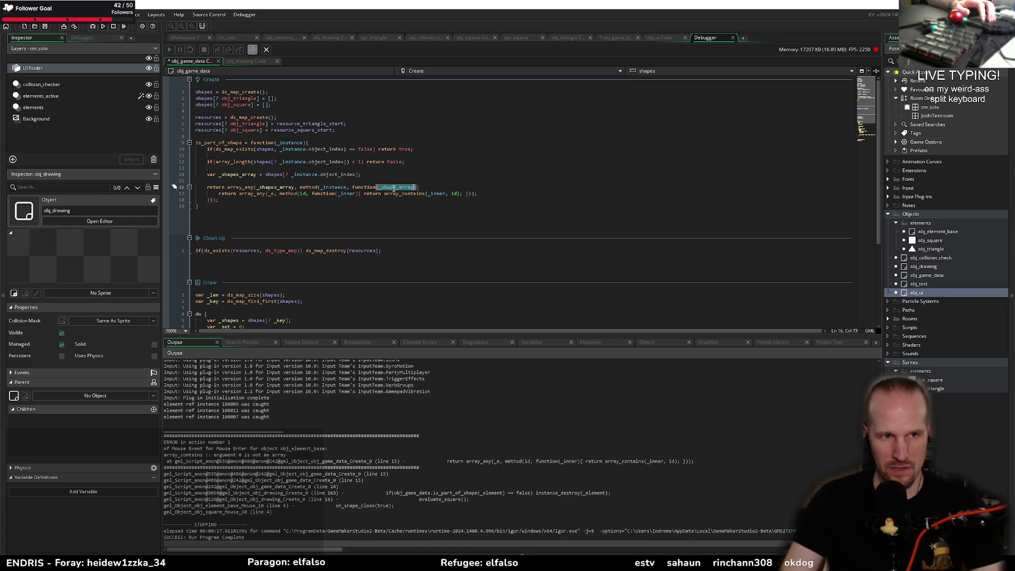
pyautogui.hotkey('ctrl', 'c')
pyautogui.doubleClick(271, 194)
pyautogui.hotkey('ctrl', 'v')
pyautogui.click(441, 188)
pyautogui.press('Return')
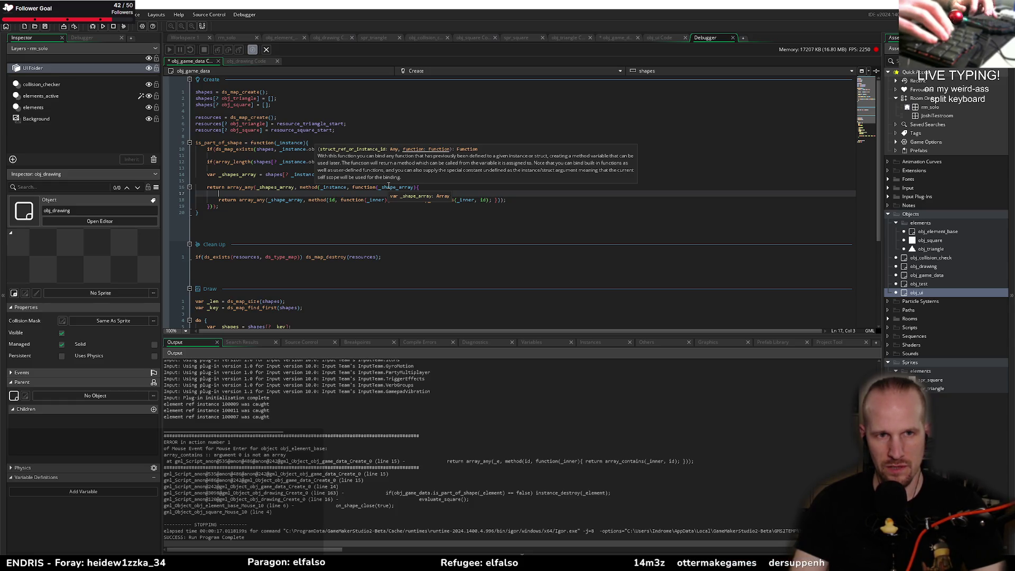
# - Add 'var _arr = _shape_array;' and call the inner array_any on _arr with method(id), saving
pyautogui.write('var _')
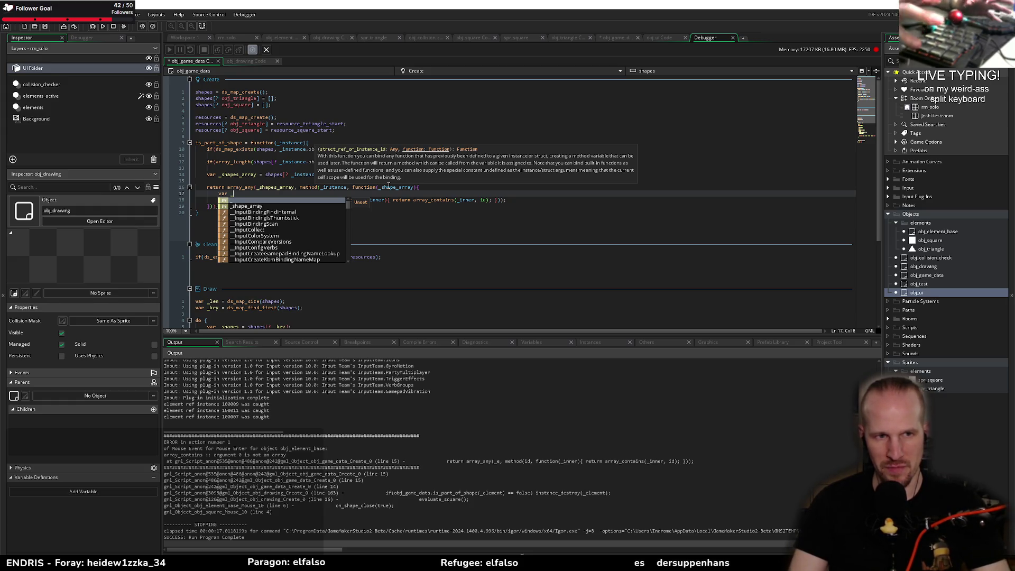
pyautogui.write('ar')
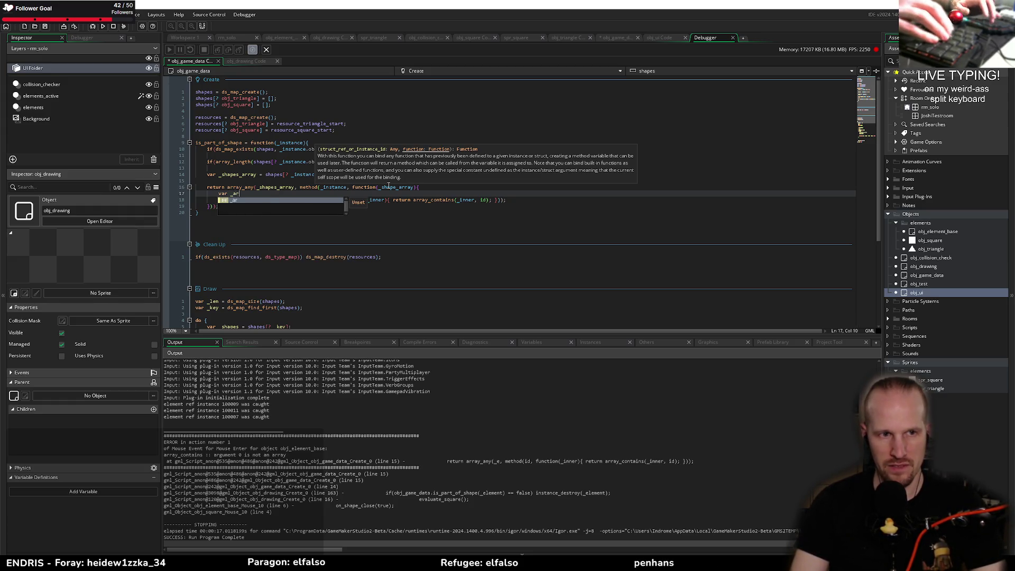
pyautogui.write('r = _shape_array;')
pyautogui.hotkey('ctrl', 's')
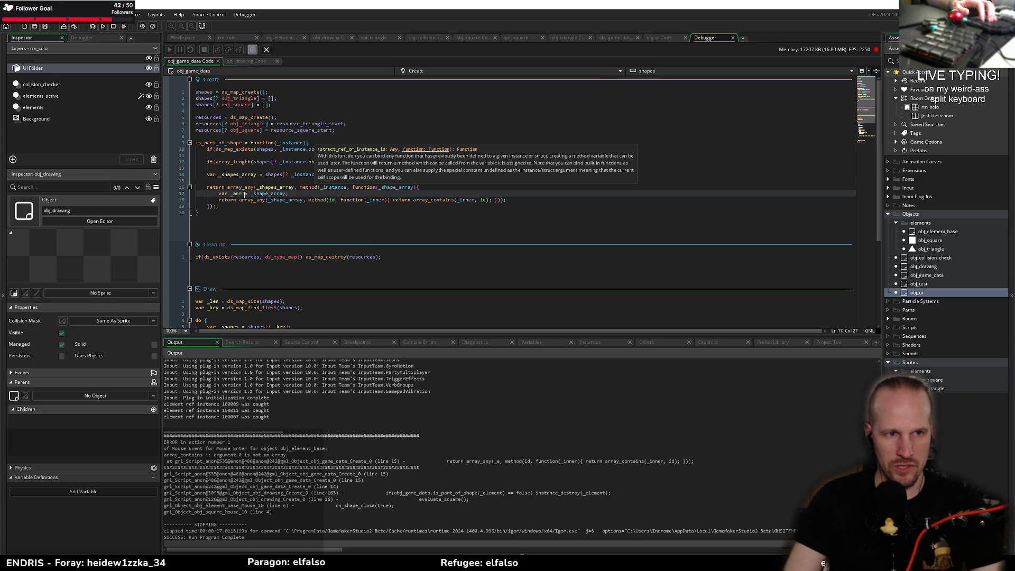
pyautogui.doubleClick(259, 199)
pyautogui.write('_arr')
pyautogui.doubleClick(309, 200)
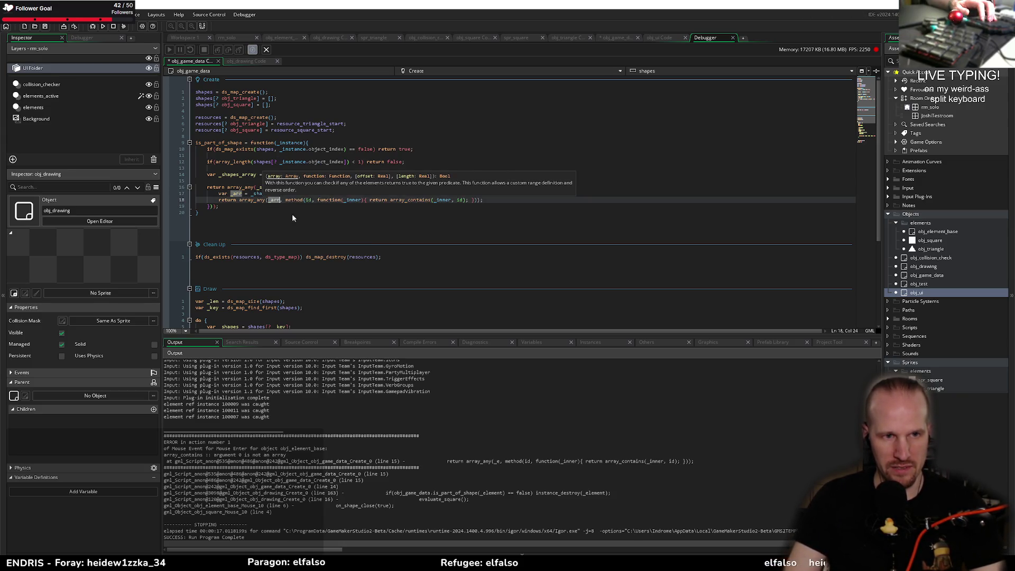
pyautogui.press('BackSpace')
pyautogui.write('id')
pyautogui.hotkey('ctrl', 's')
# - Change the inner method binding from id to _instance and compare it with the outer binding
pyautogui.press('Up')
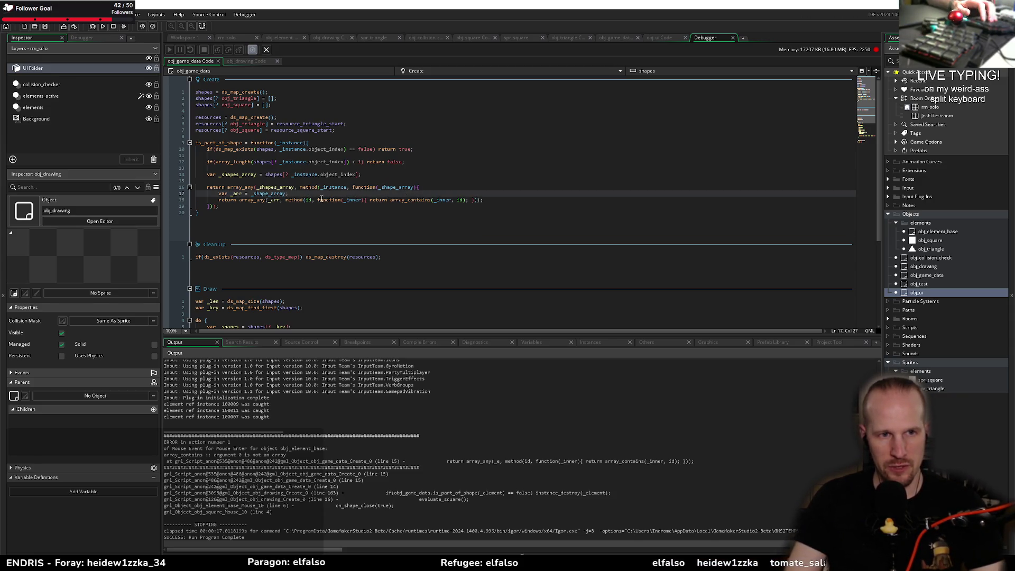
pyautogui.doubleClick(307, 200)
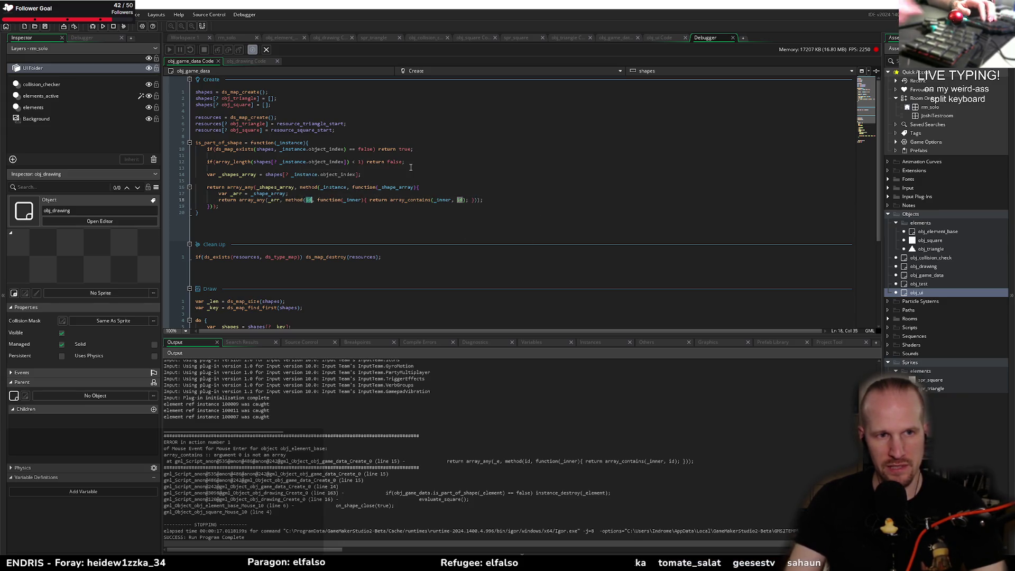
pyautogui.write('_instance')
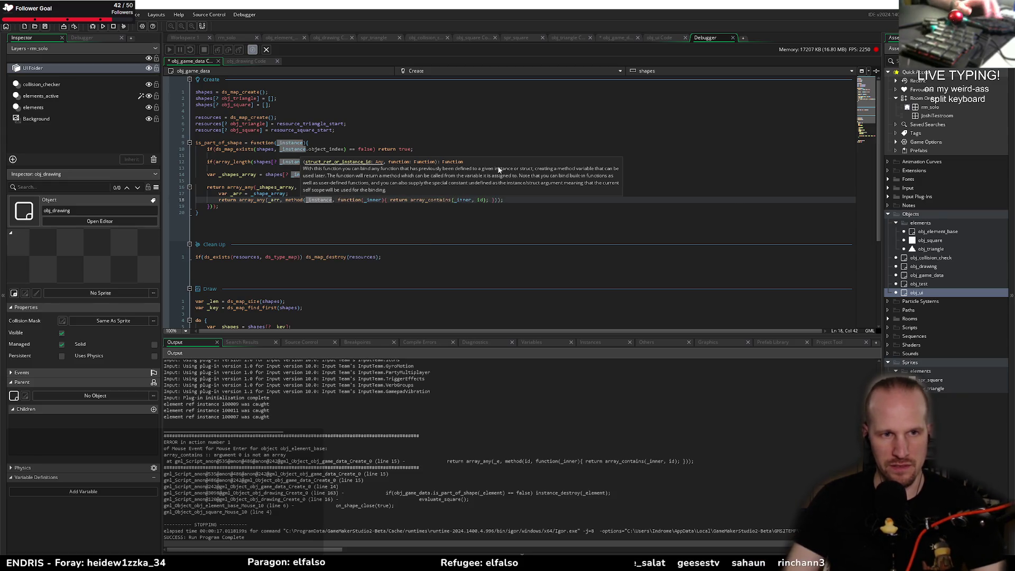
pyautogui.click(328, 211)
pyautogui.click(326, 188)
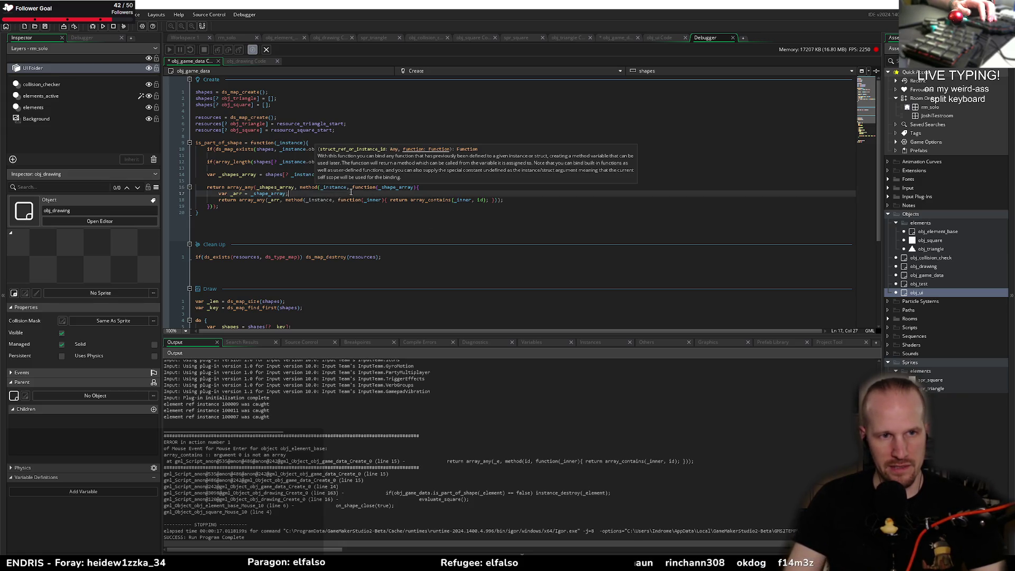
pyautogui.click(336, 200)
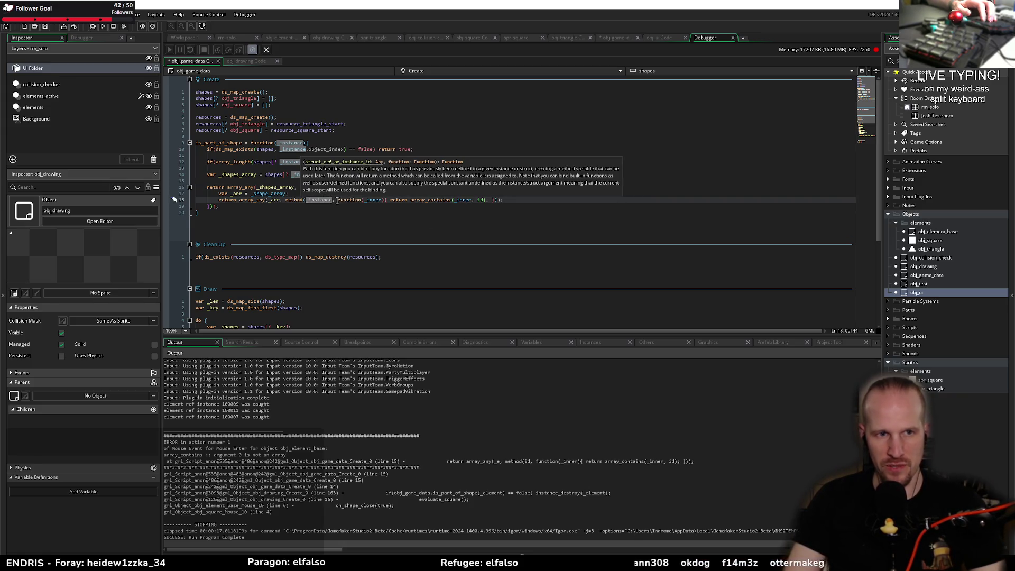
# - Check the _shape_array assignment and array_contains id, then restore the inner binding to id
pyautogui.press('Up')
pyautogui.press('Up')
pyautogui.press('Up')
pyautogui.press('Down')
pyautogui.press('Down')
pyautogui.press('Down')
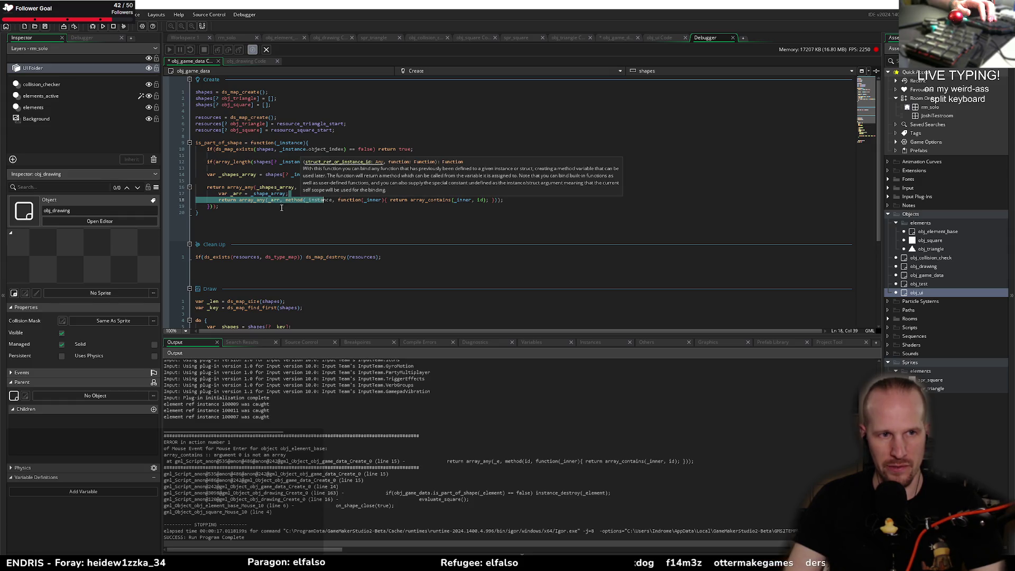
pyautogui.click(252, 193)
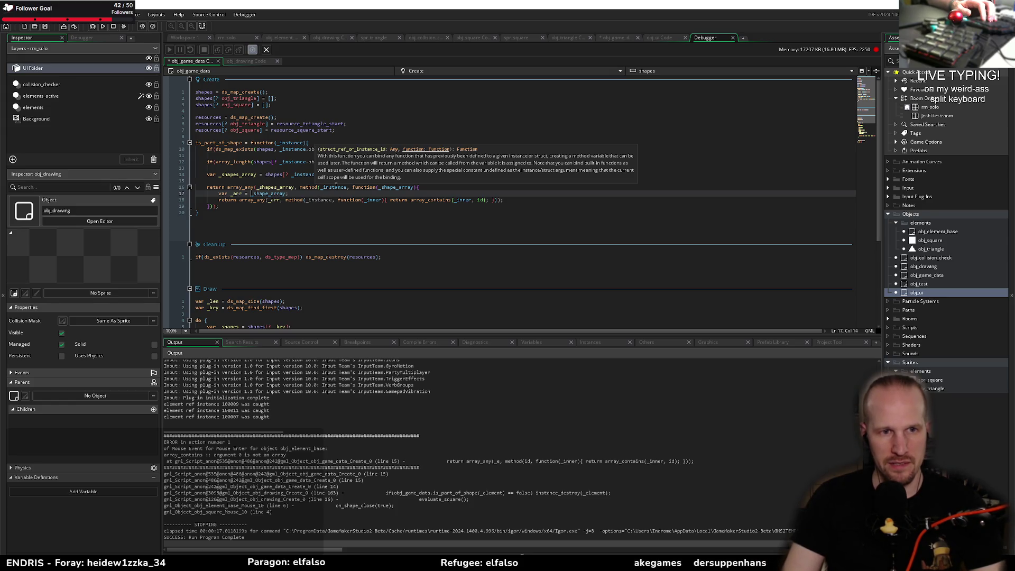
pyautogui.click(322, 188)
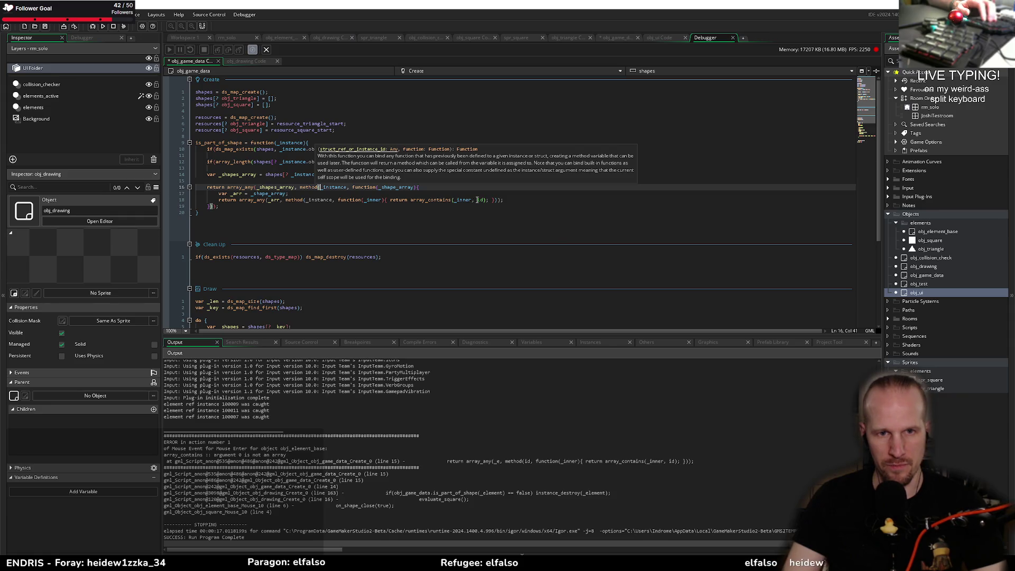
pyautogui.doubleClick(481, 200)
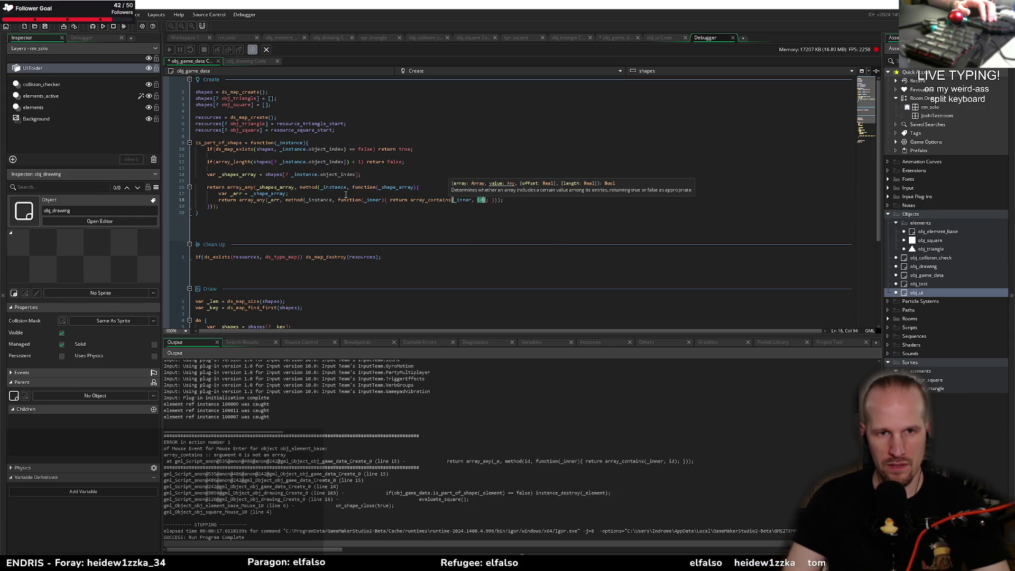
pyautogui.doubleClick(316, 200)
pyautogui.write('id')
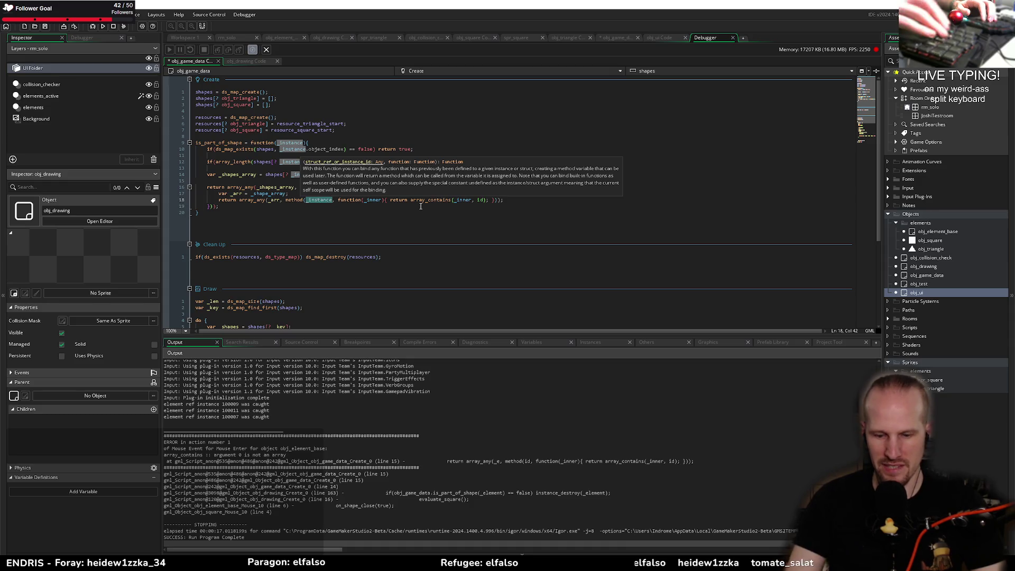
pyautogui.click(302, 200)
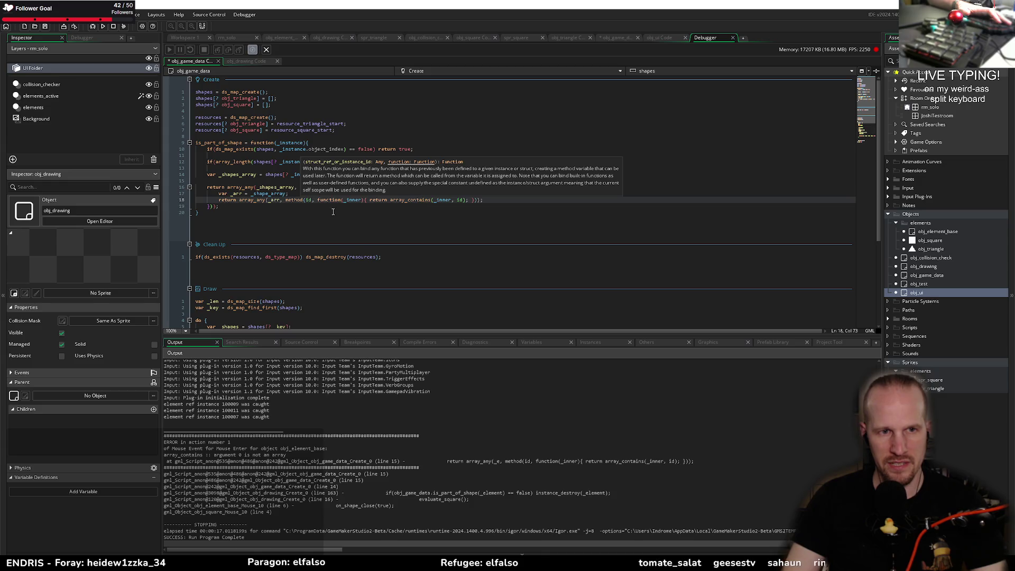
# - Review the function's tooltips and the caught instance messages in the Output log
pyautogui.press('Down')
pyautogui.press('Down')
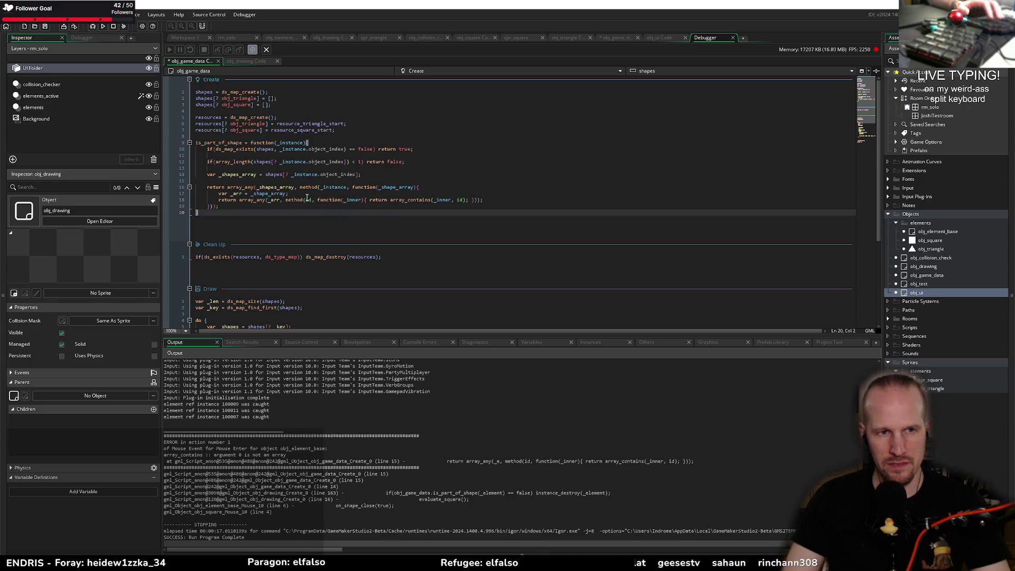
pyautogui.moveTo(309, 199)
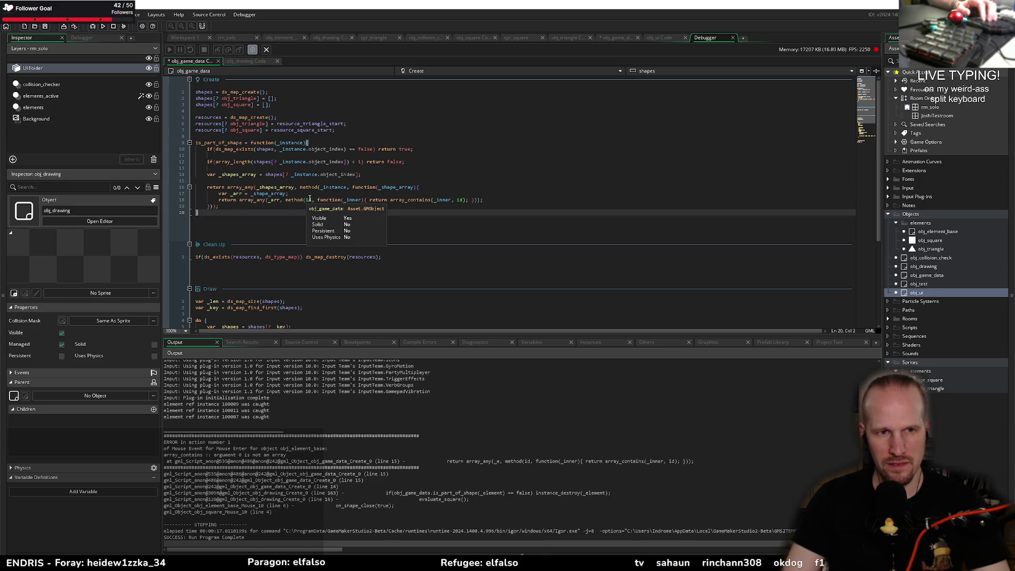
pyautogui.moveTo(341, 186)
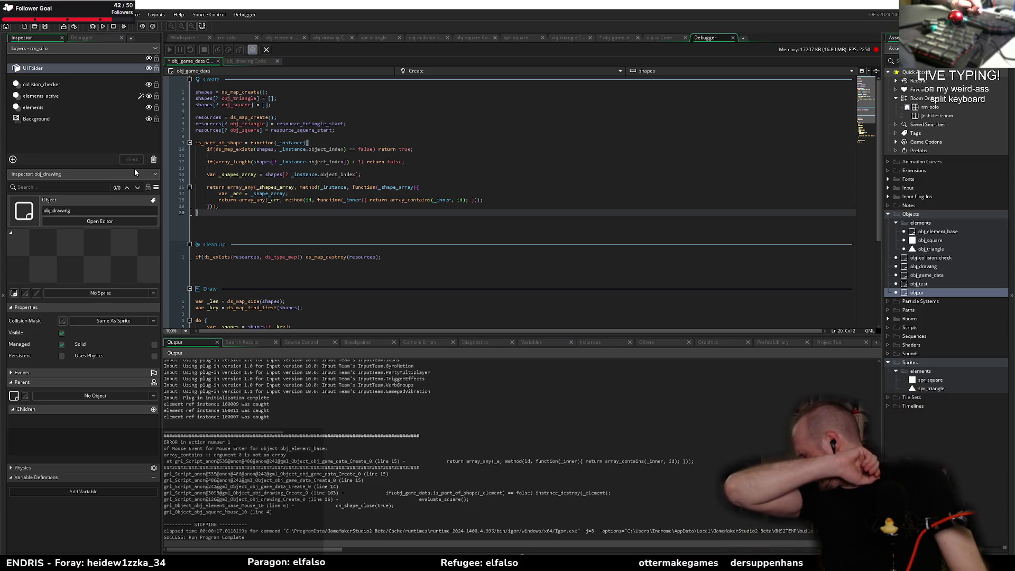
pyautogui.press('Up')
pyautogui.press('Up')
pyautogui.press('Up')
pyautogui.press('End')
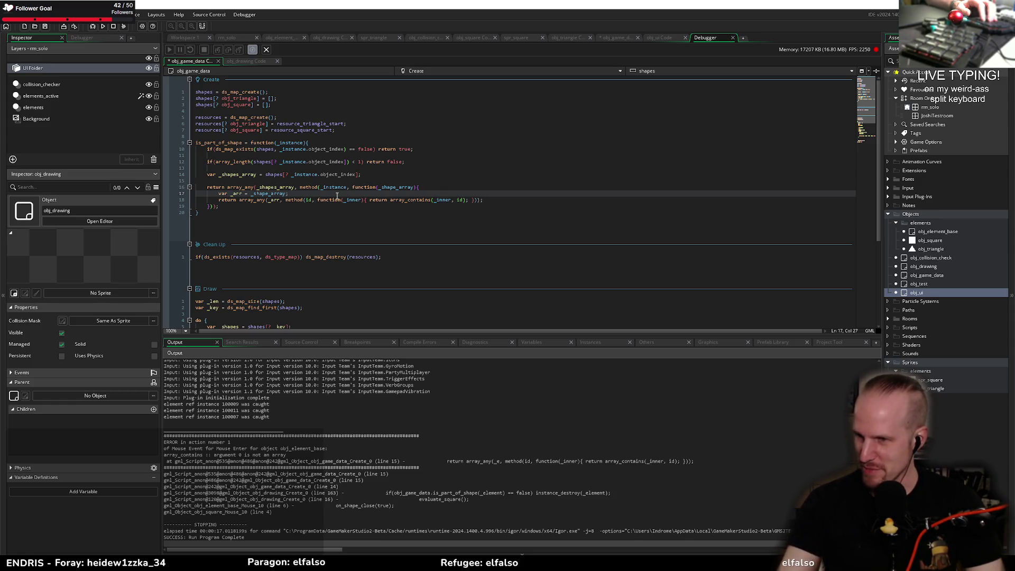
pyautogui.click(290, 206)
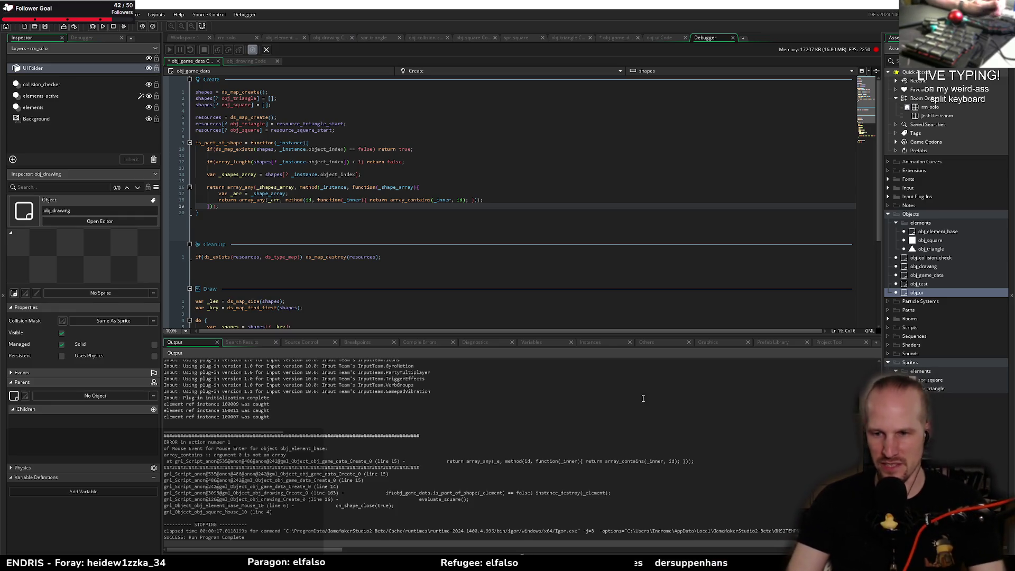
pyautogui.click(330, 410)
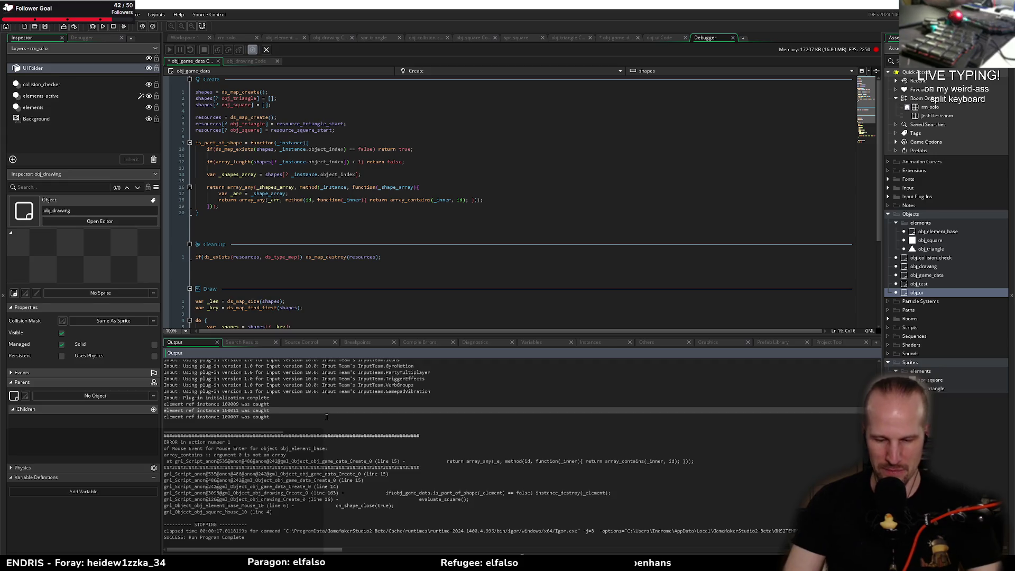
pyautogui.press('Down')
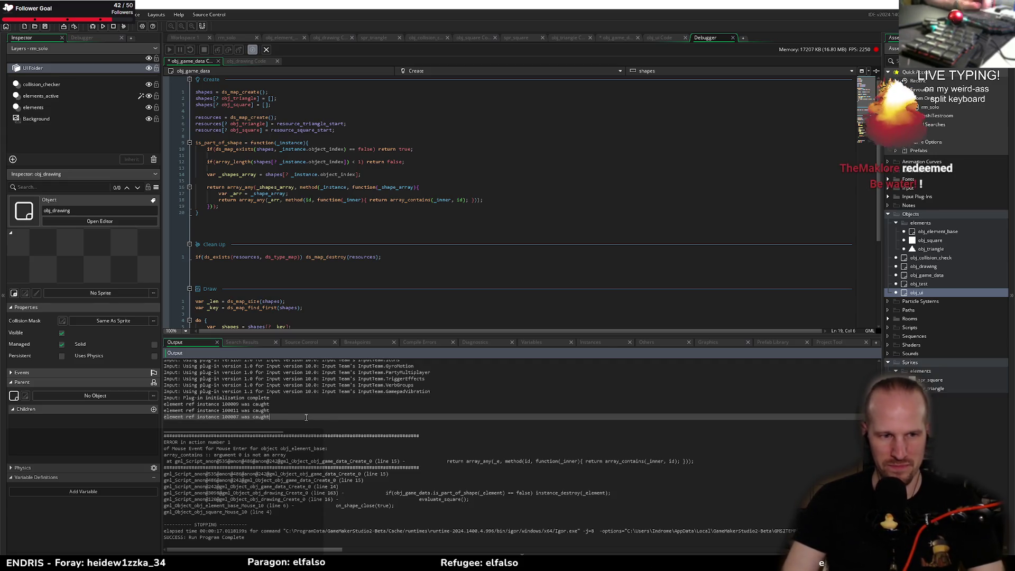
pyautogui.press('Up')
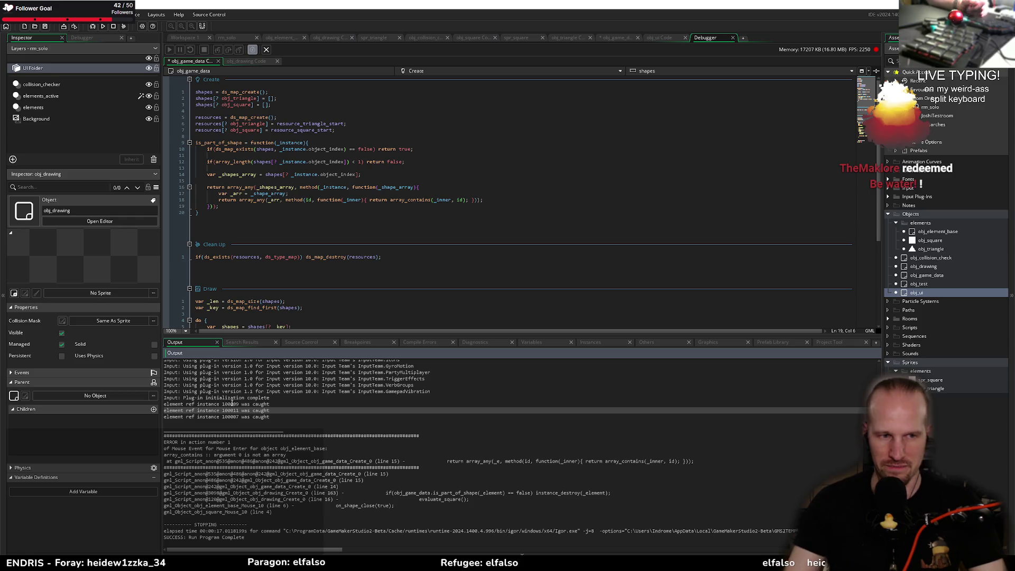
# - Save, add a breakpoint on the var _arr line, and relaunch the game in debug mode
pyautogui.click(249, 209)
pyautogui.hotkey('ctrl', 's')
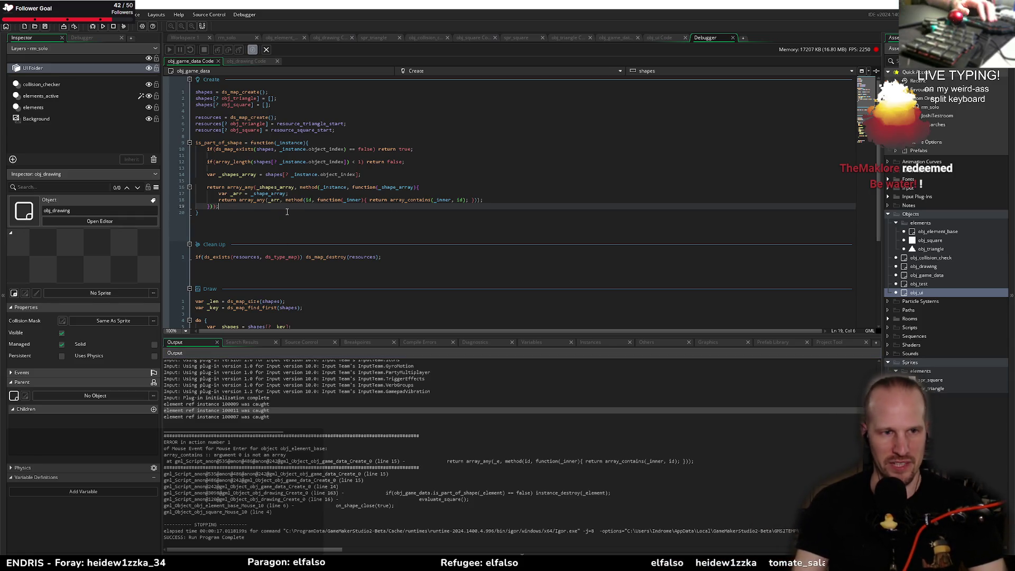
pyautogui.click(297, 182)
pyautogui.click(272, 168)
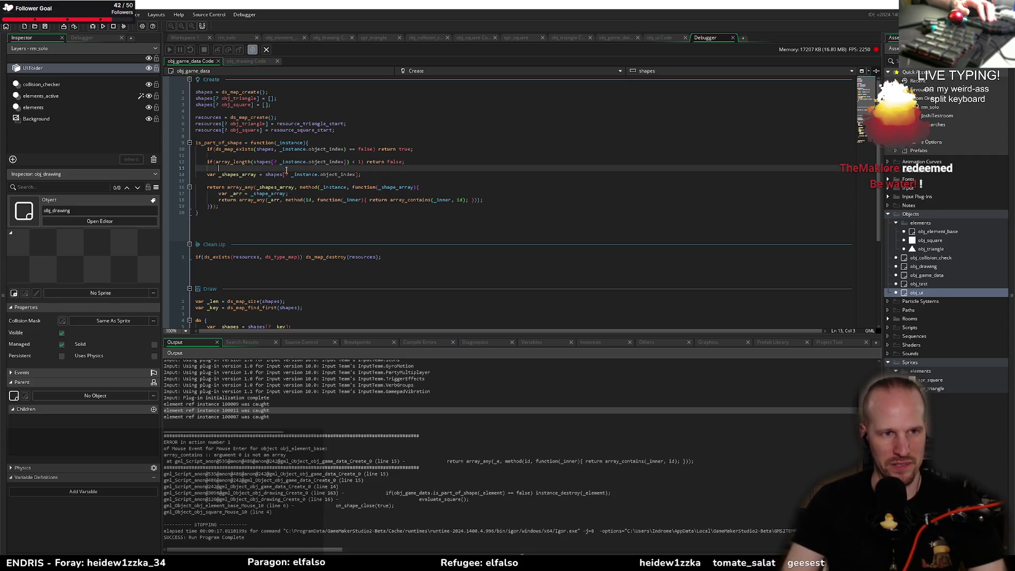
pyautogui.press('BackSpace')
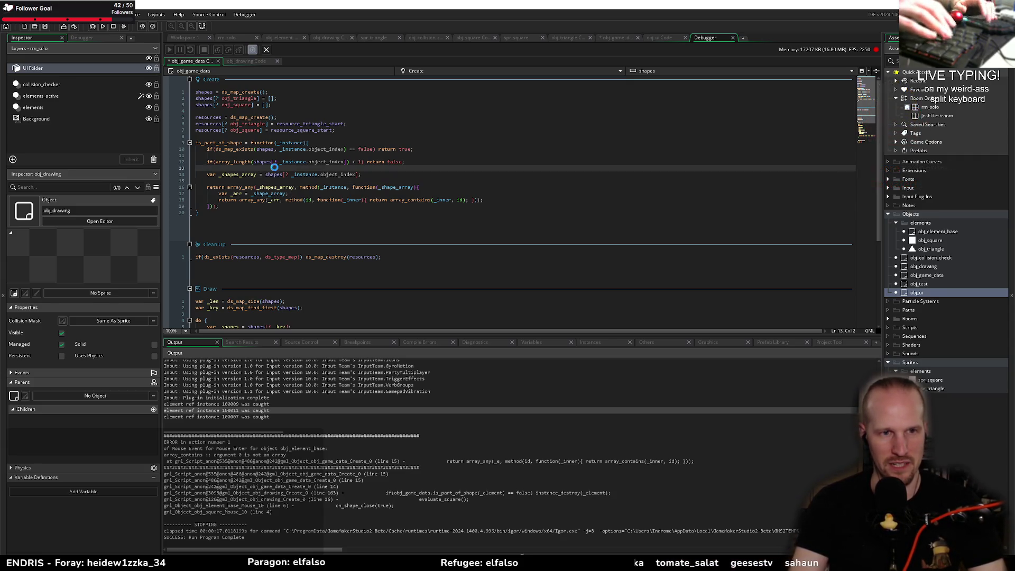
pyautogui.click(291, 195)
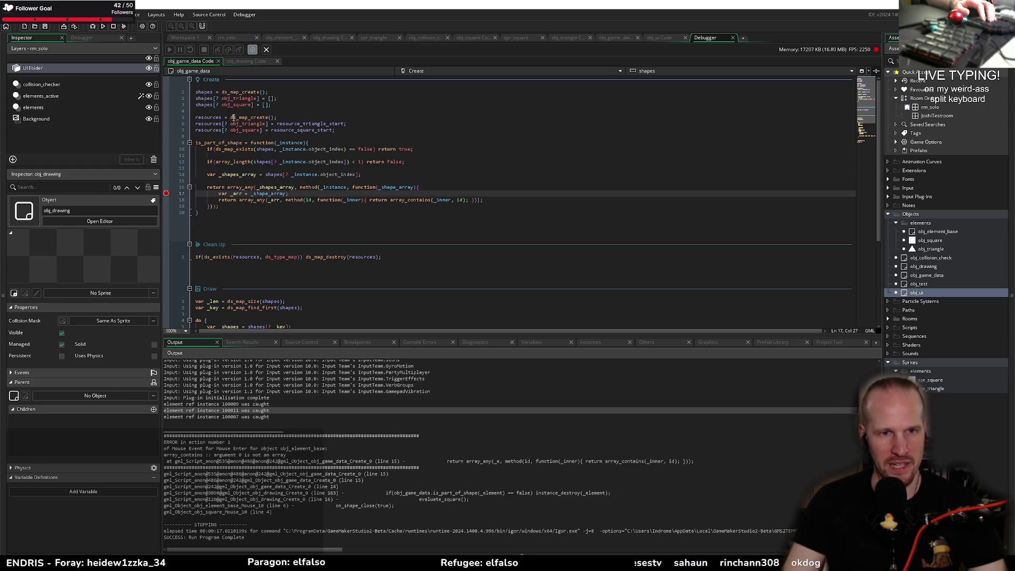
pyautogui.click(93, 26)
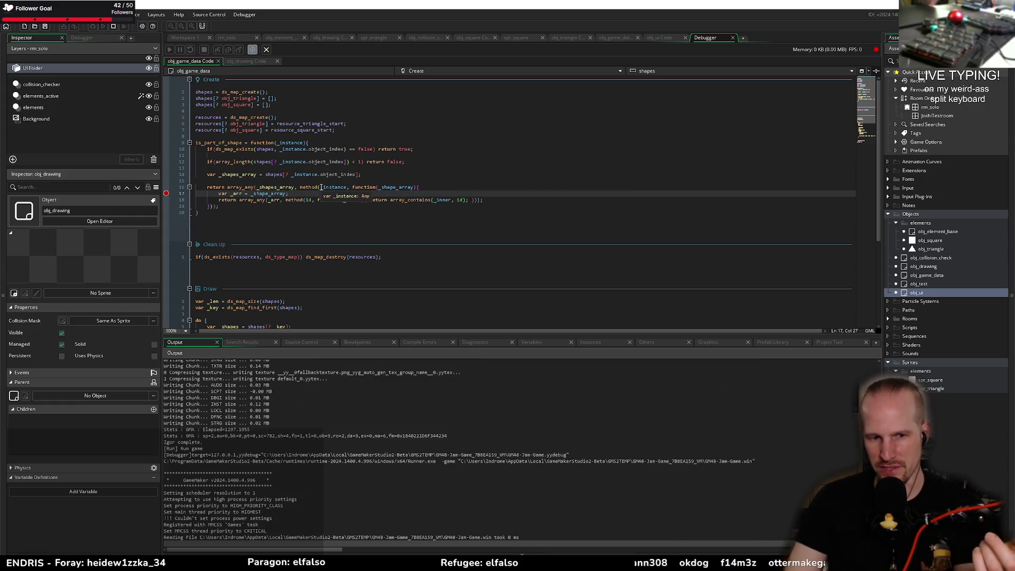
# - Close a loop through three triangles, then link the four squares until the var _arr breakpoint hits
pyautogui.moveTo(485, 244); pyautogui.dragTo(711, 230)
pyautogui.moveTo(677, 296); pyautogui.dragTo(583, 374)
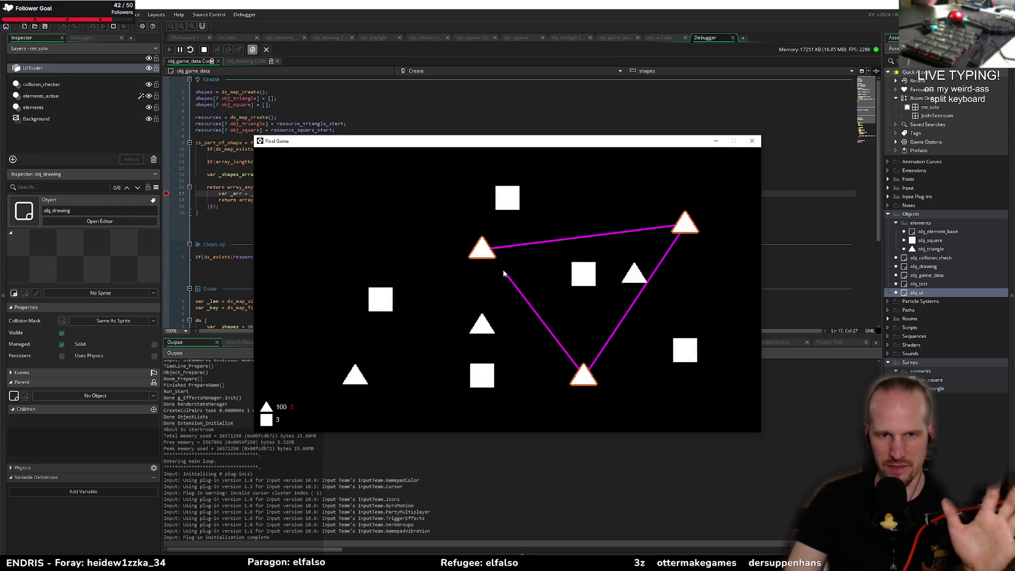
pyautogui.moveTo(505, 272); pyautogui.dragTo(487, 252)
pyautogui.moveTo(500, 142)
pyautogui.mouseDown()
pyautogui.moveTo(583, 100)
pyautogui.moveTo(616, 71)
pyautogui.mouseUp()
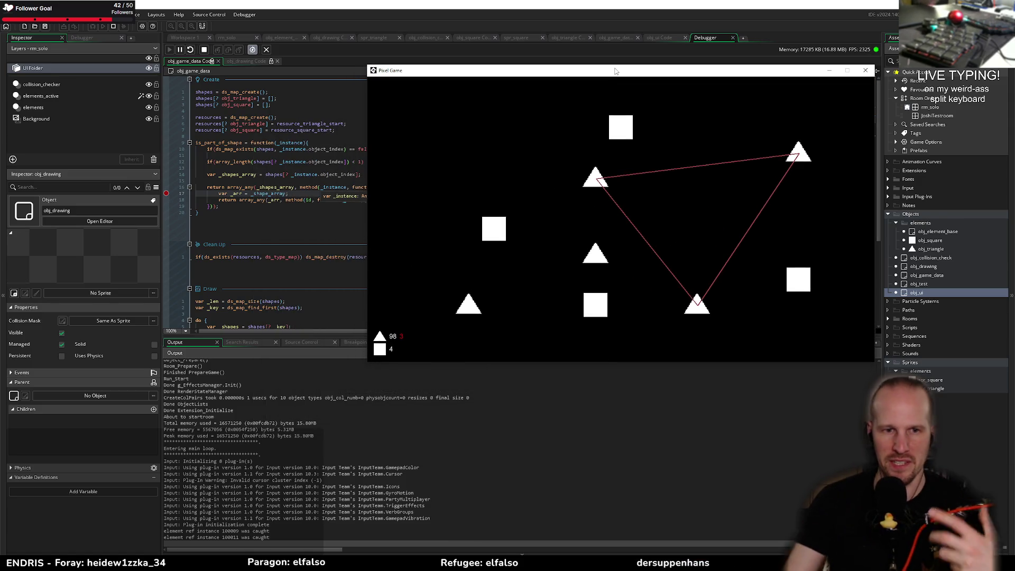
pyautogui.moveTo(507, 231)
pyautogui.mouseDown()
pyautogui.moveTo(592, 175)
pyautogui.moveTo(750, 239)
pyautogui.moveTo(798, 279)
pyautogui.moveTo(593, 309)
pyautogui.moveTo(492, 230)
pyautogui.mouseUp()
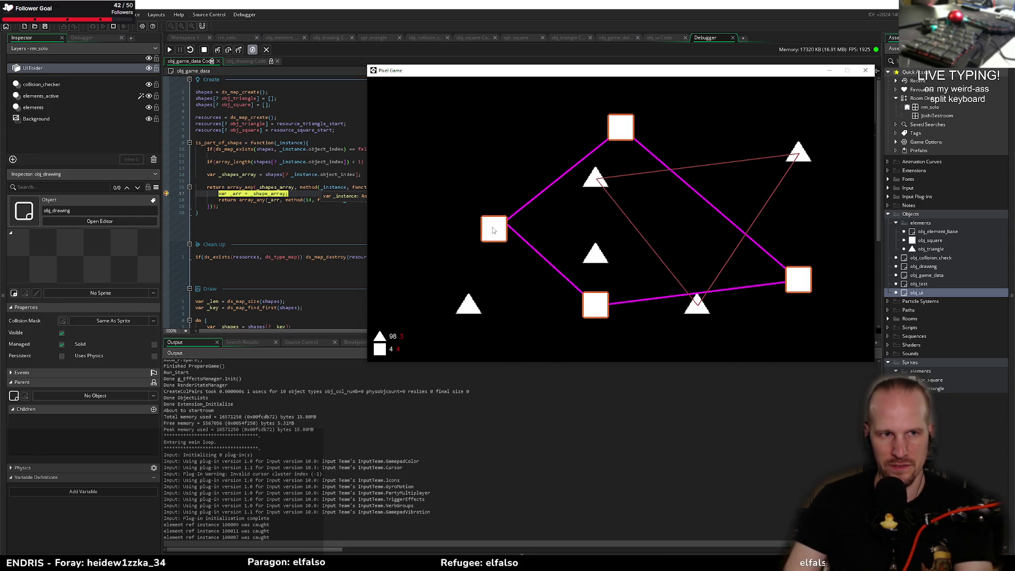
pyautogui.click(394, 3)
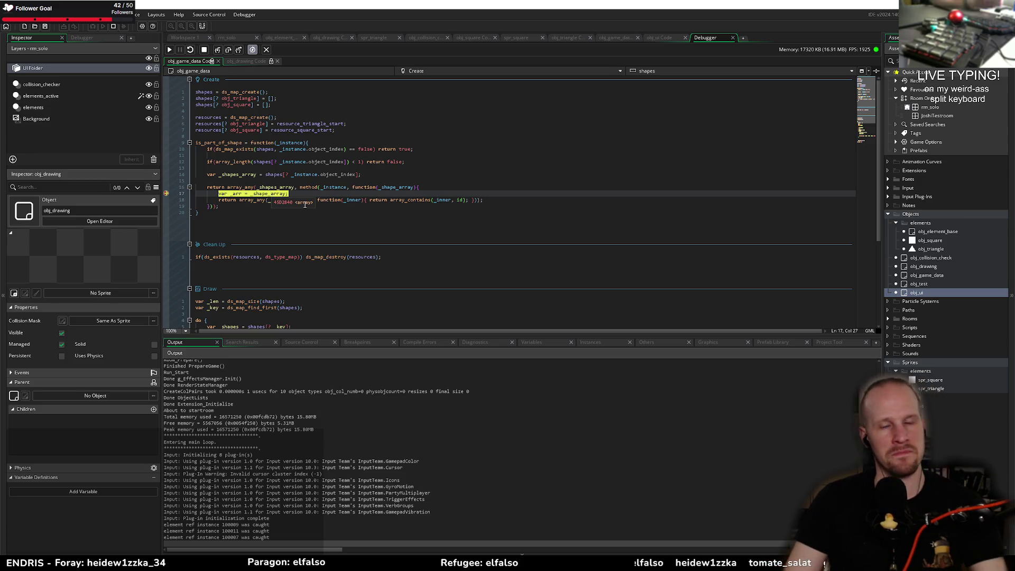
# - Check _shapes_array, step over line 17, and expand _arr to see its three obj_triangle entries
pyautogui.click(245, 175)
pyautogui.moveTo(274, 188)
pyautogui.click(305, 181)
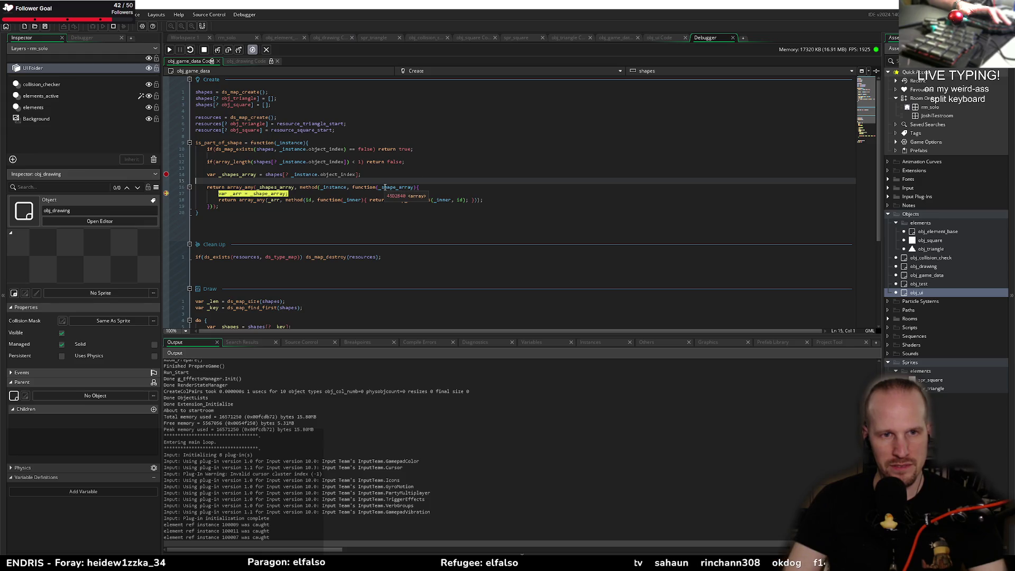
pyautogui.click(227, 50)
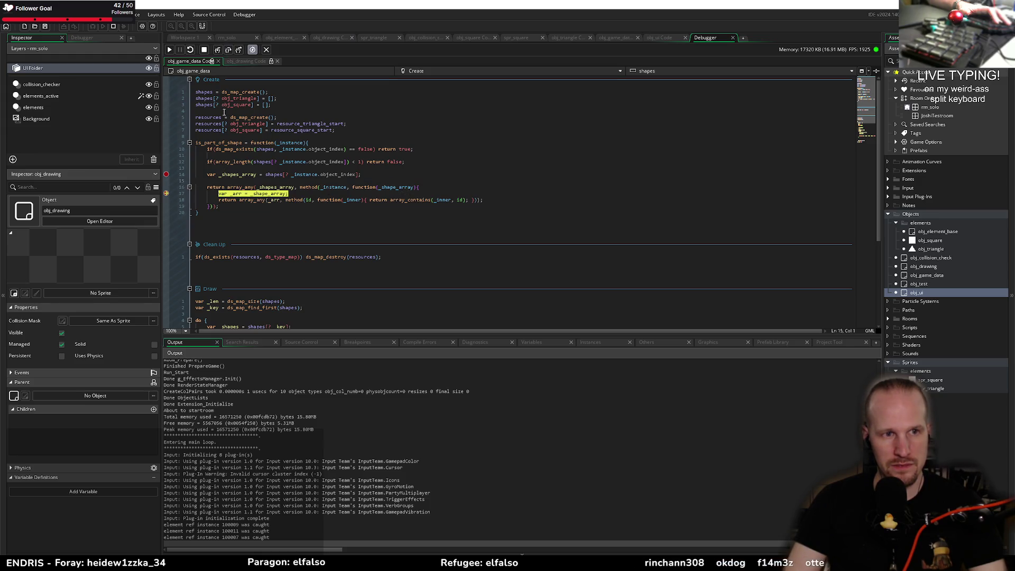
pyautogui.click(531, 343)
pyautogui.click(166, 419)
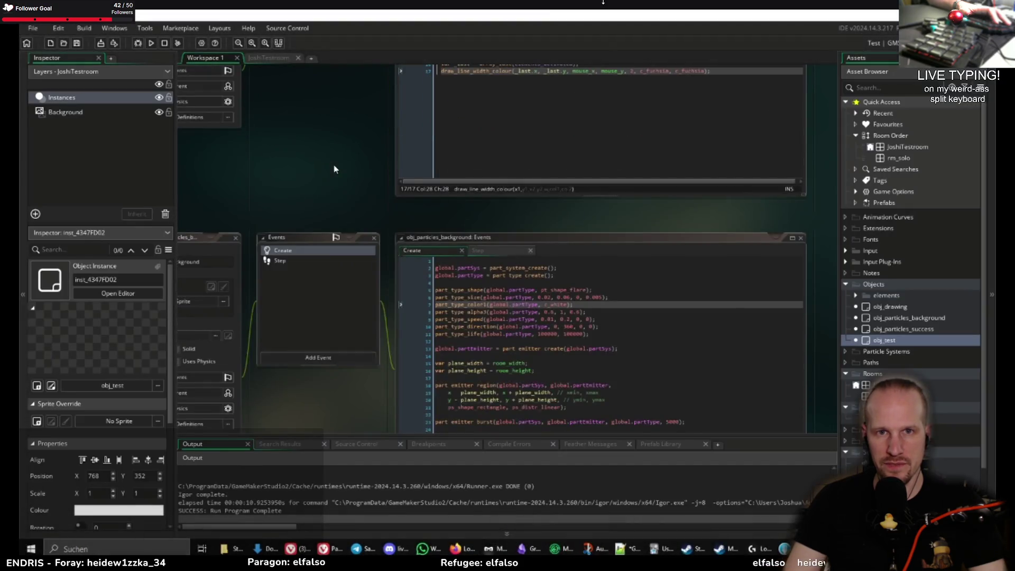
# - Pan the particle project's workspace and briefly select, then clear, the success particle setup code
pyautogui.scroll(-3, 334, 169)
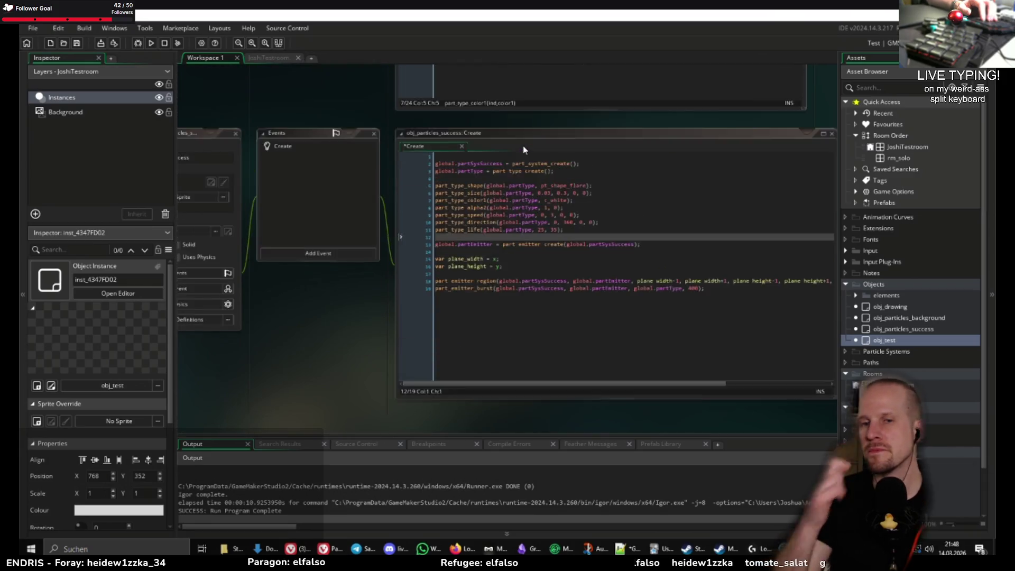
pyautogui.scroll(3, 418, 199)
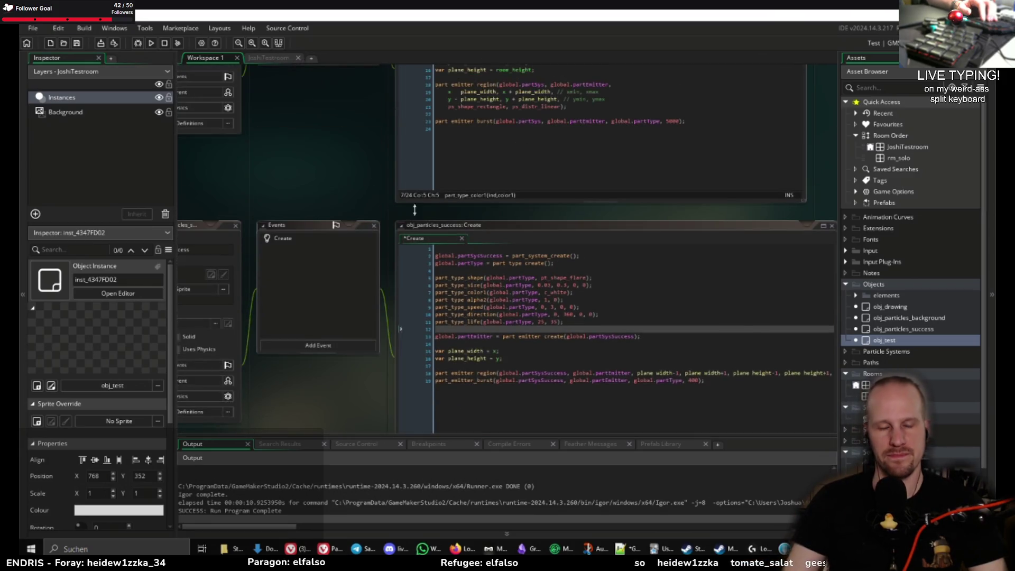
pyautogui.scroll(-3, 391, 174)
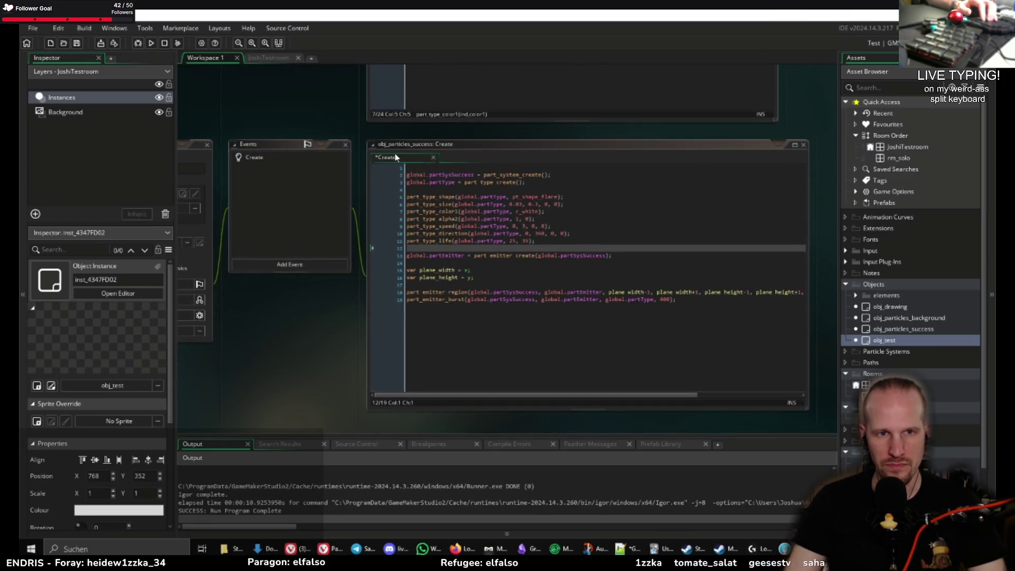
pyautogui.moveTo(407, 176)
pyautogui.mouseDown()
pyautogui.moveTo(528, 214)
pyautogui.moveTo(689, 307)
pyautogui.mouseUp()
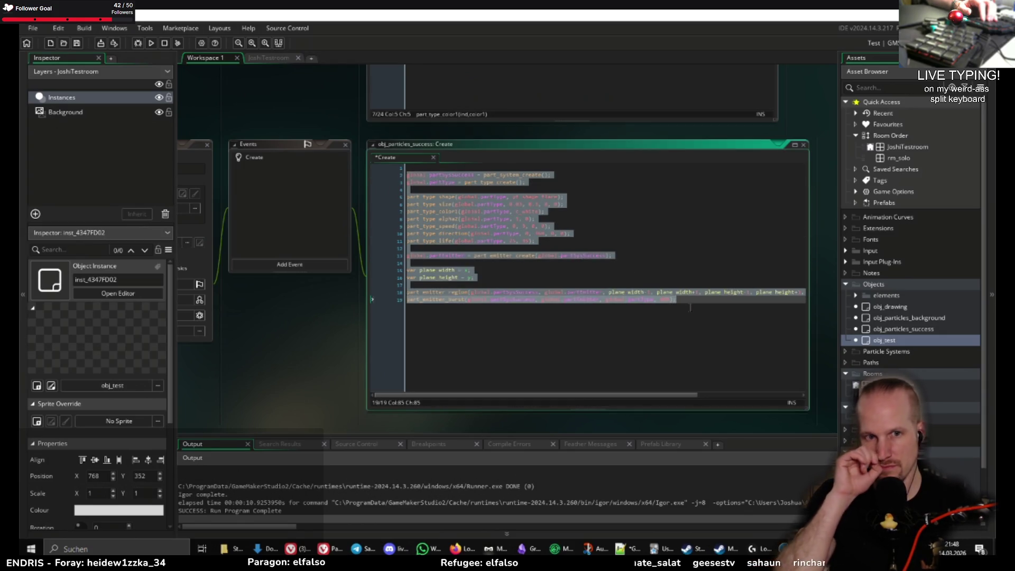
pyautogui.click(689, 306)
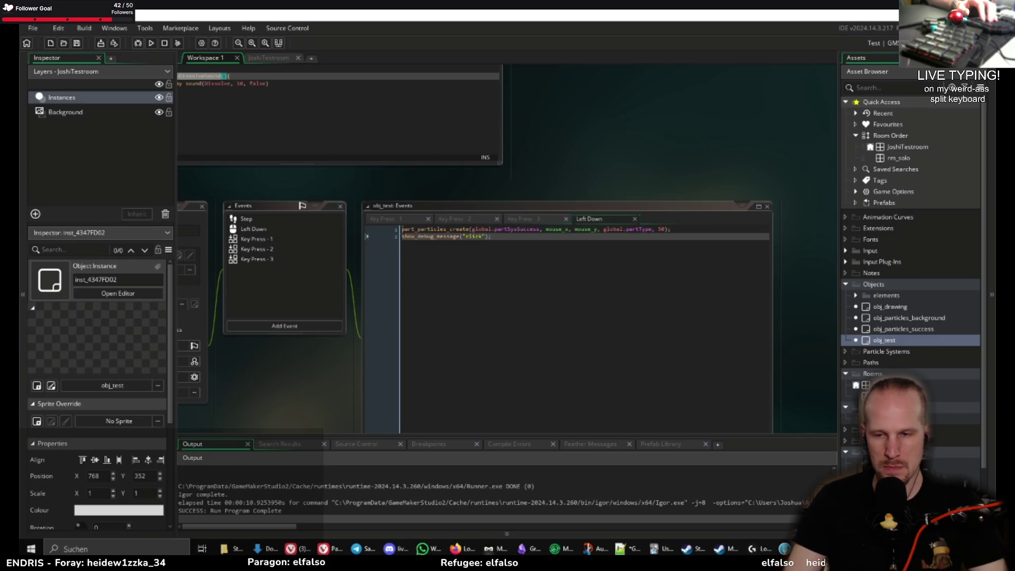
# - Inspect the partSysSuccess creation call and obj_test's events, then open the Left Down event code
pyautogui.moveTo(402, 229); pyautogui.dragTo(489, 229)
pyautogui.doubleClick(538, 229)
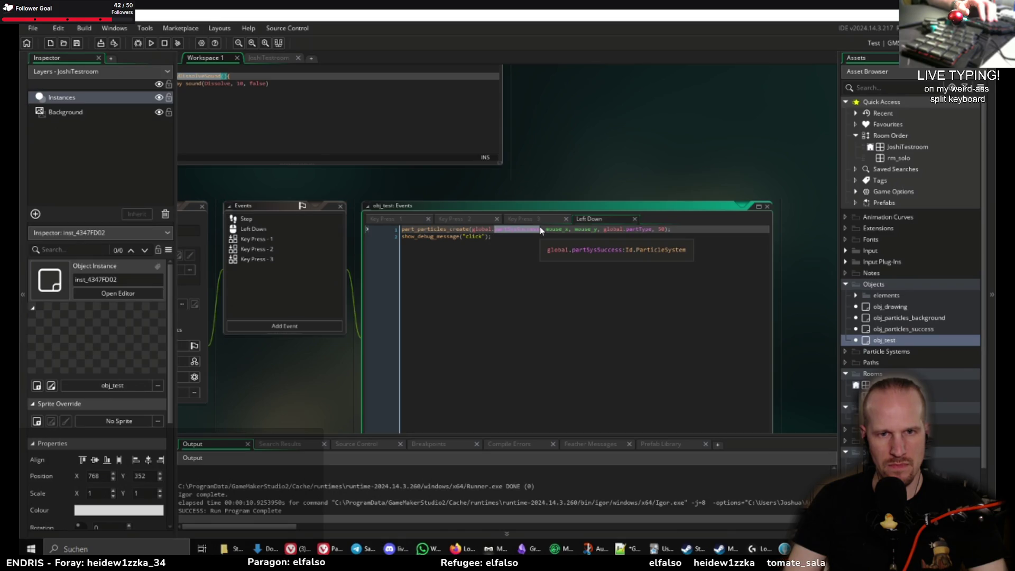
pyautogui.tripleClick(508, 237)
pyautogui.click(508, 236)
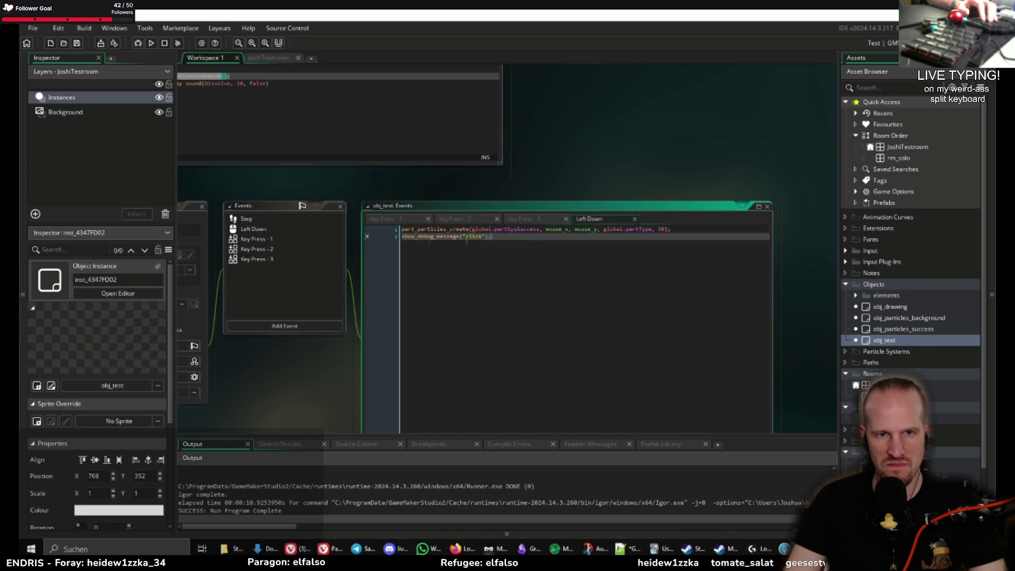
pyautogui.click(294, 248)
pyautogui.click(331, 207)
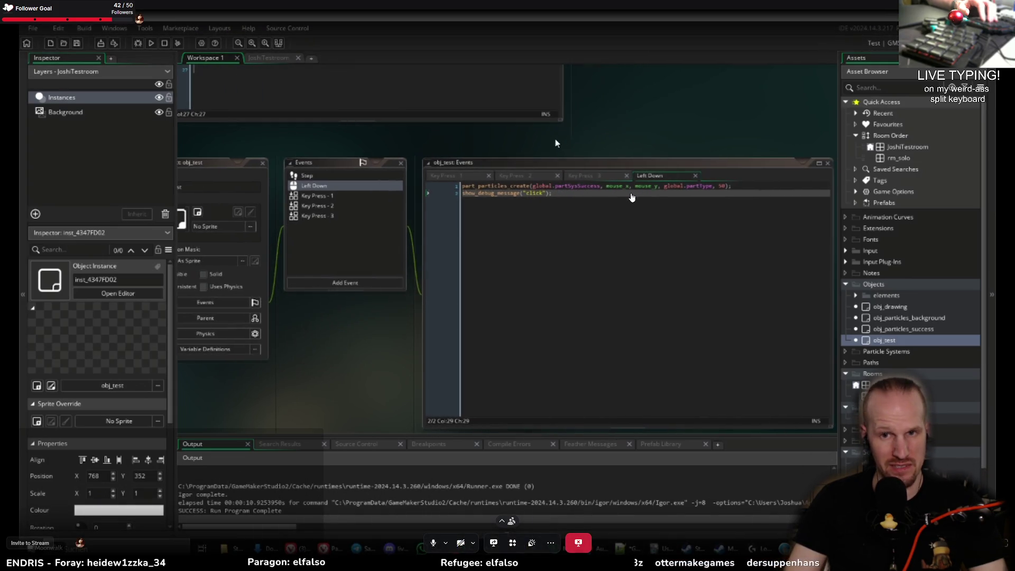
# - Jump with F12 to partSysSuccess's definition in obj_particles_success Create, then open JoshiTestroom
pyautogui.click(572, 186)
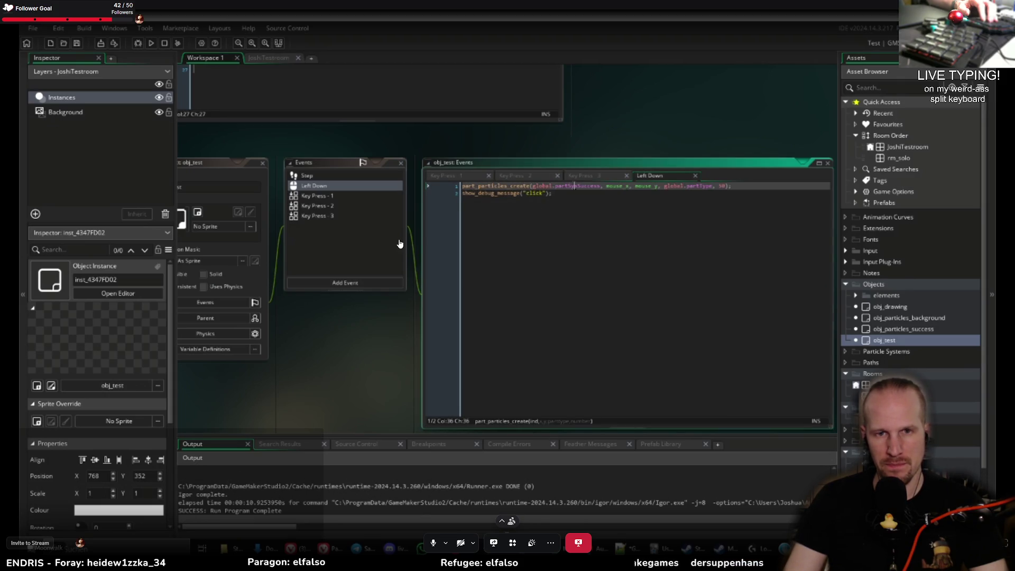
pyautogui.hotkey('ctrl', 'Left')
pyautogui.hotkey('ctrl', 'shift', 'Right')
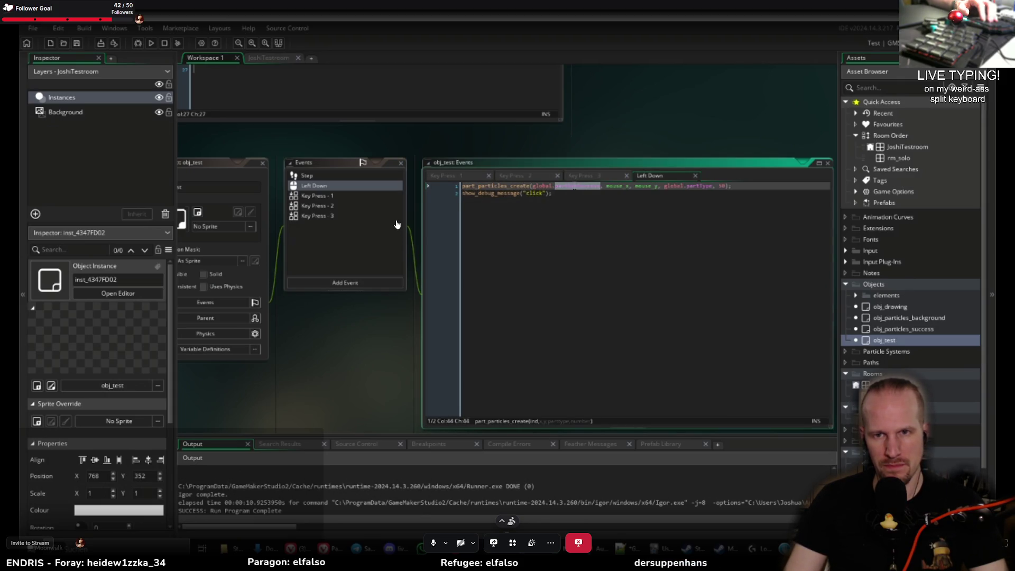
pyautogui.press('F12')
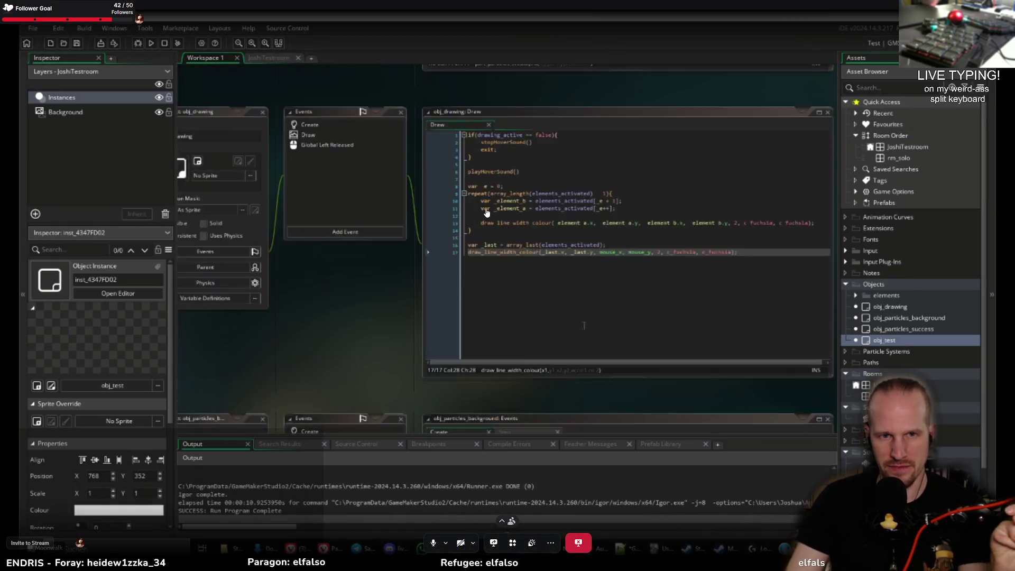
pyautogui.hotkey('ctrl', 'w')
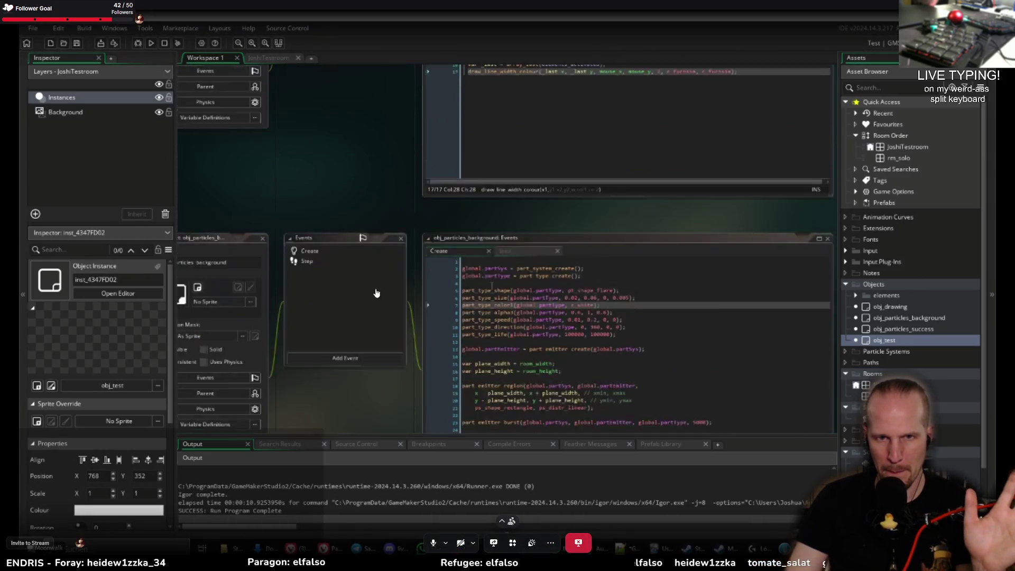
pyautogui.press('F12')
pyautogui.press('Down')
pyautogui.press('Down')
pyautogui.press('Down')
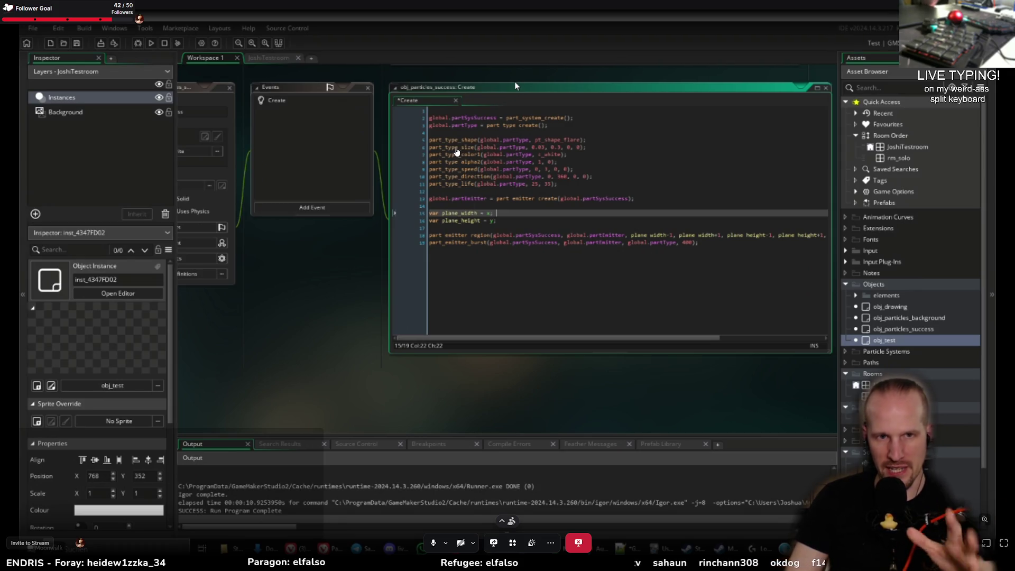
pyautogui.scroll(1, 393, 280)
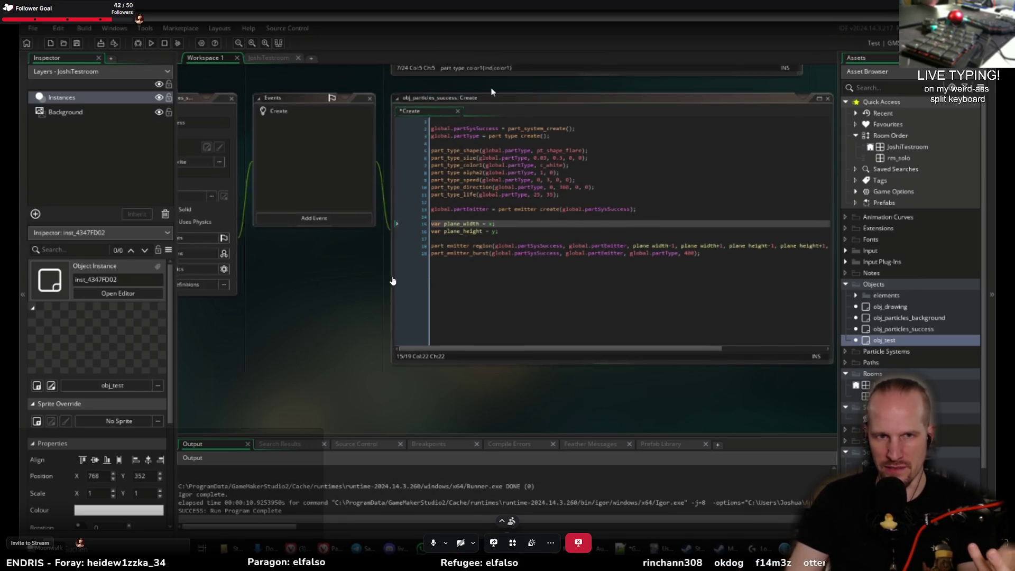
pyautogui.scroll(2, 393, 280)
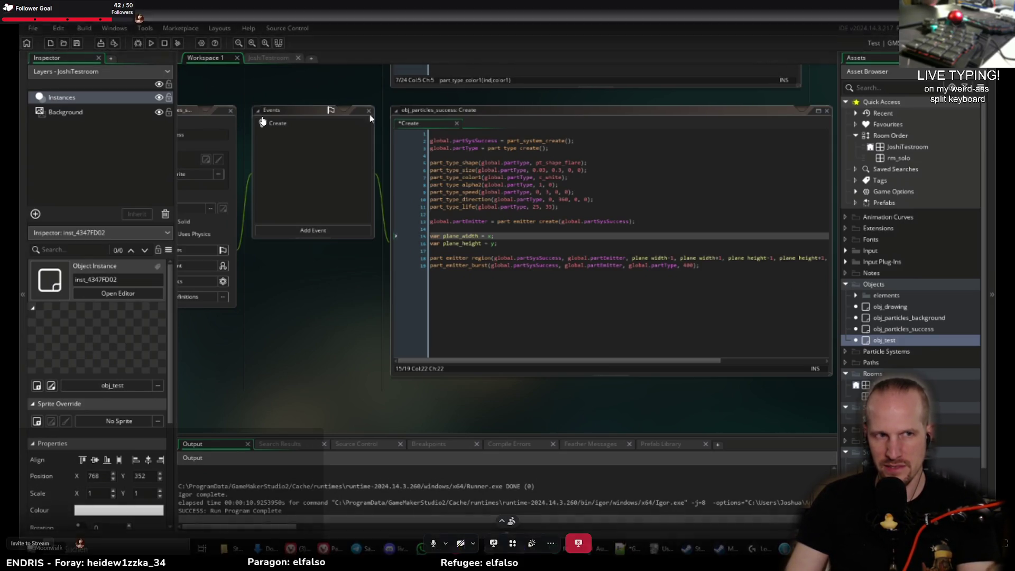
pyautogui.click(261, 59)
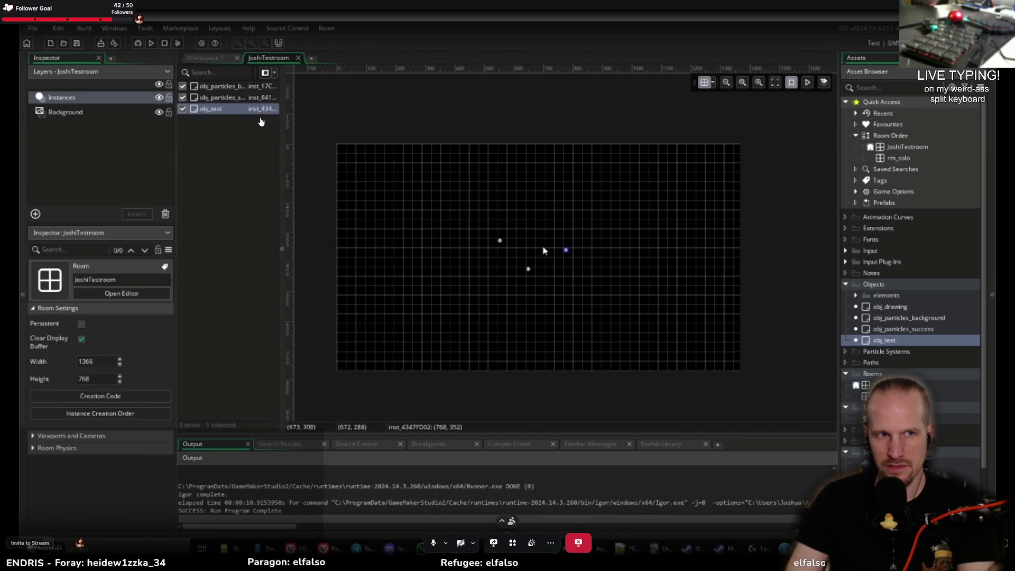
# - Deselect the obj_test instance and go back to Workspace 1 with the Left Down code
pyautogui.click(479, 227)
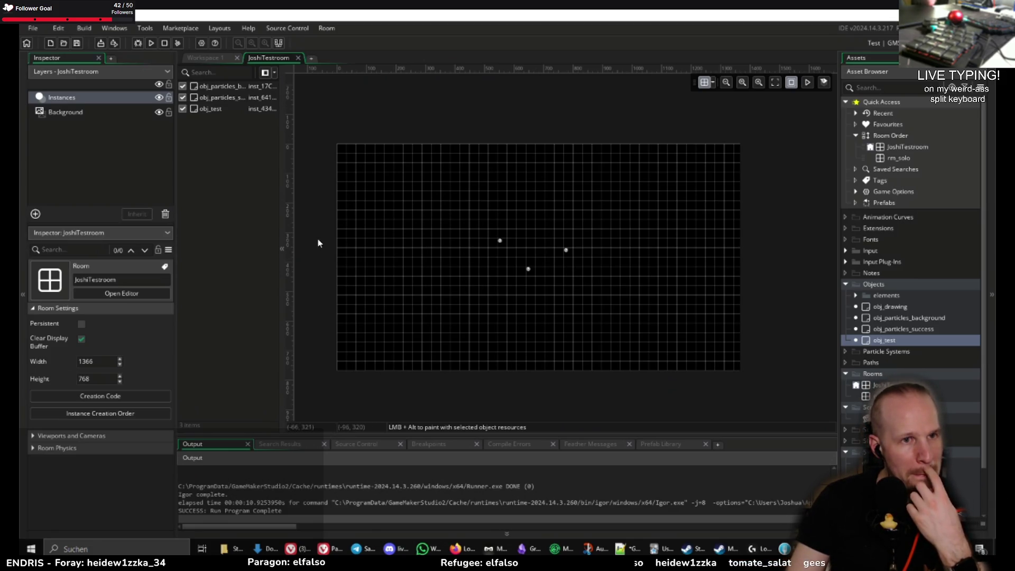
pyautogui.click(212, 59)
pyautogui.scroll(-5, 420, 294)
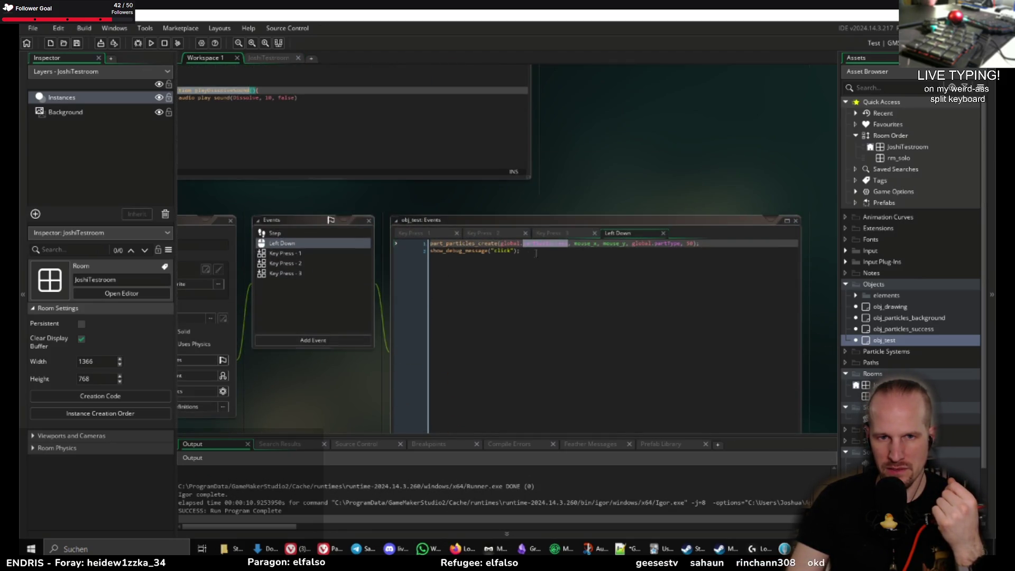
# - Select the show_debug_message line in Left Down, then pan to reveal the Object: obj_test window
pyautogui.scroll(-5, 535, 252)
pyautogui.scroll(3, 535, 252)
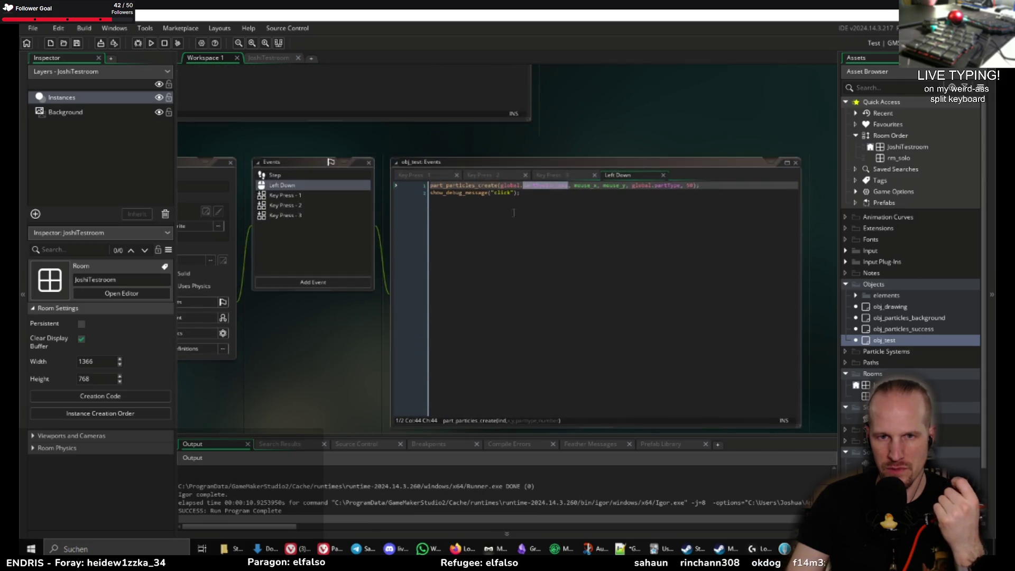
pyautogui.click(535, 193)
pyautogui.moveTo(535, 193); pyautogui.dragTo(426, 195)
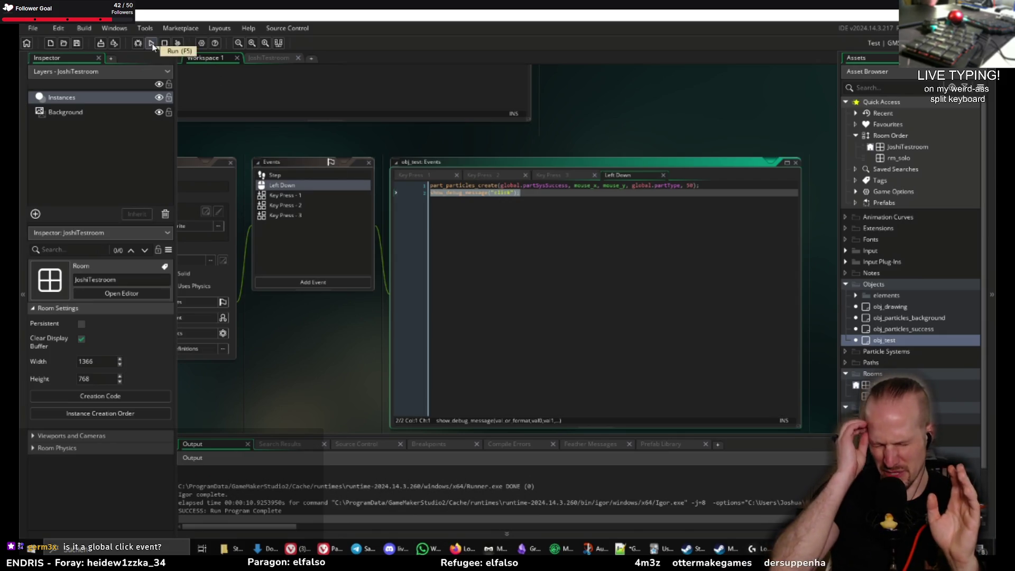
pyautogui.moveTo(317, 152); pyautogui.dragTo(396, 141)
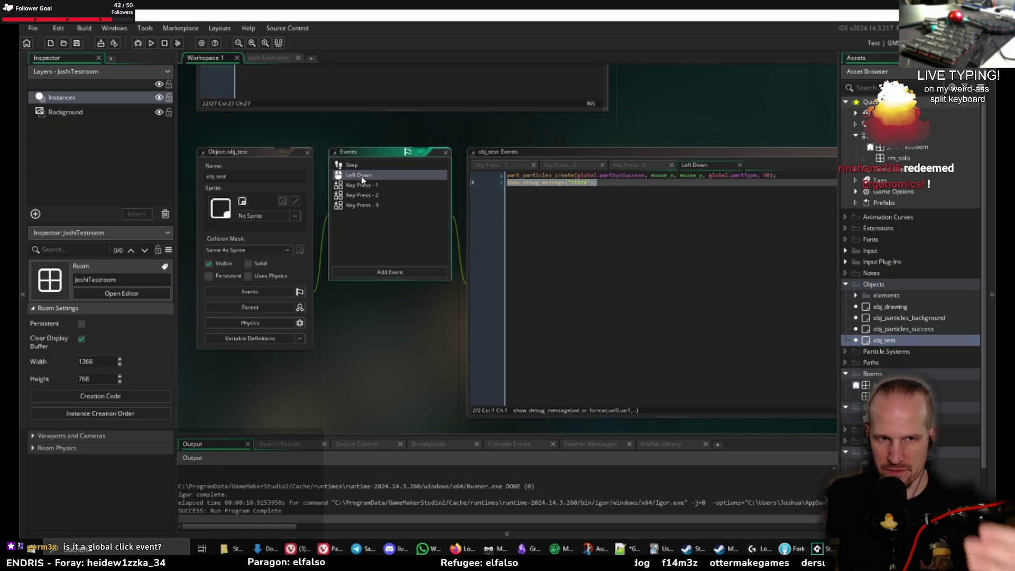
# - Change obj_test's Left Down event to Mouse > Global > Global Left Pressed and run the game
pyautogui.rightClick(361, 177)
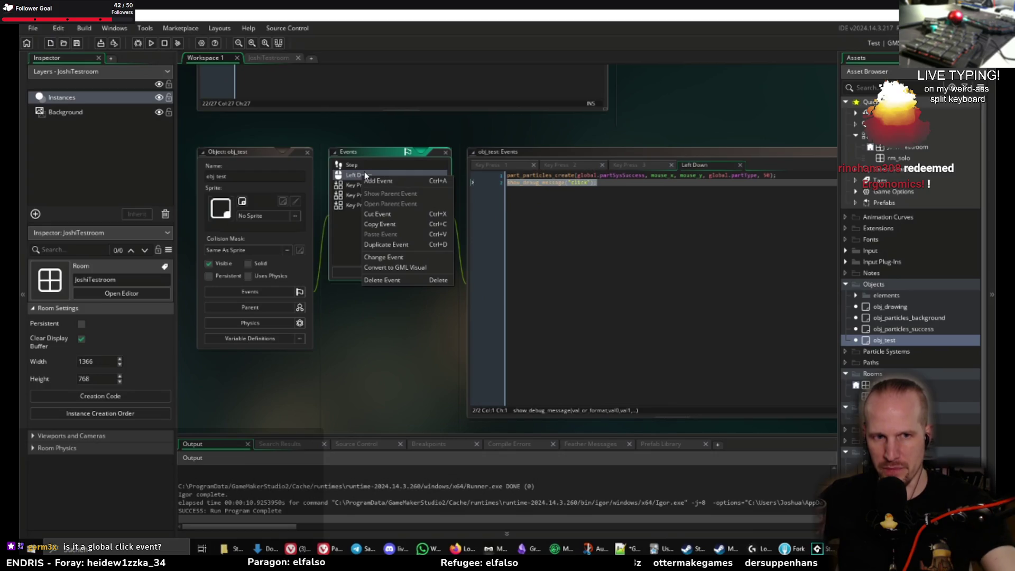
pyautogui.click(400, 256)
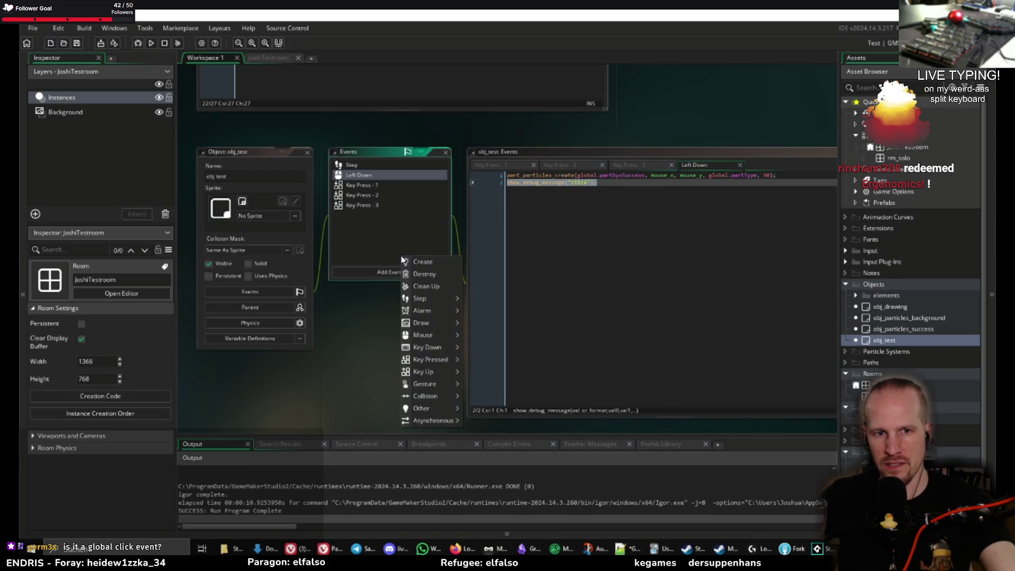
pyautogui.moveTo(430, 341)
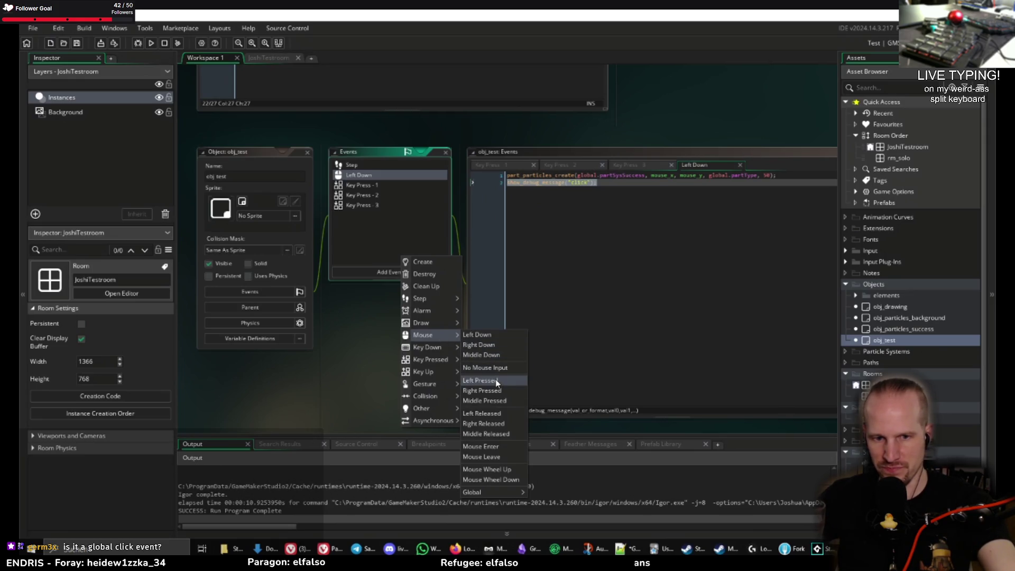
pyautogui.moveTo(492, 492)
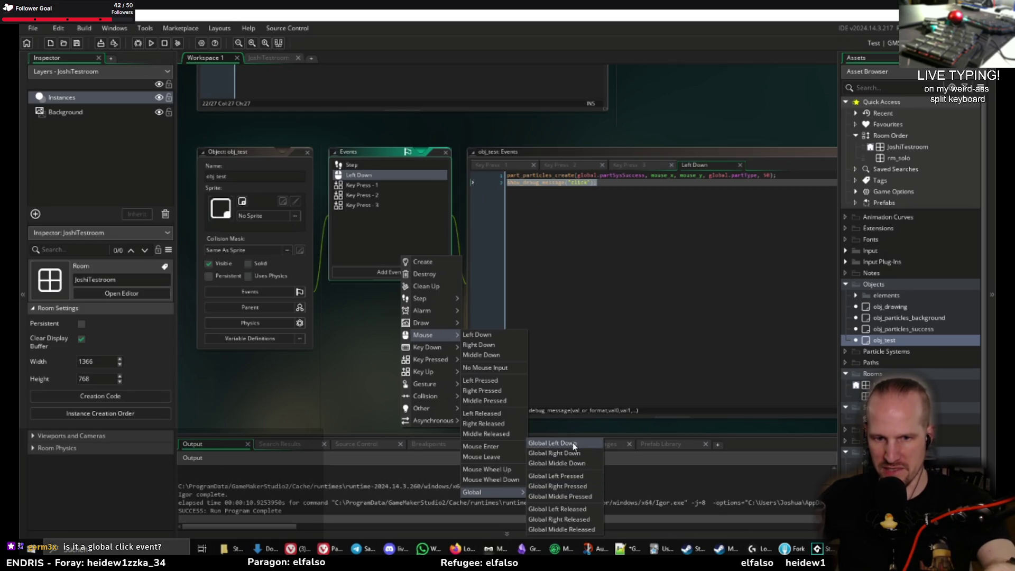
pyautogui.click(583, 478)
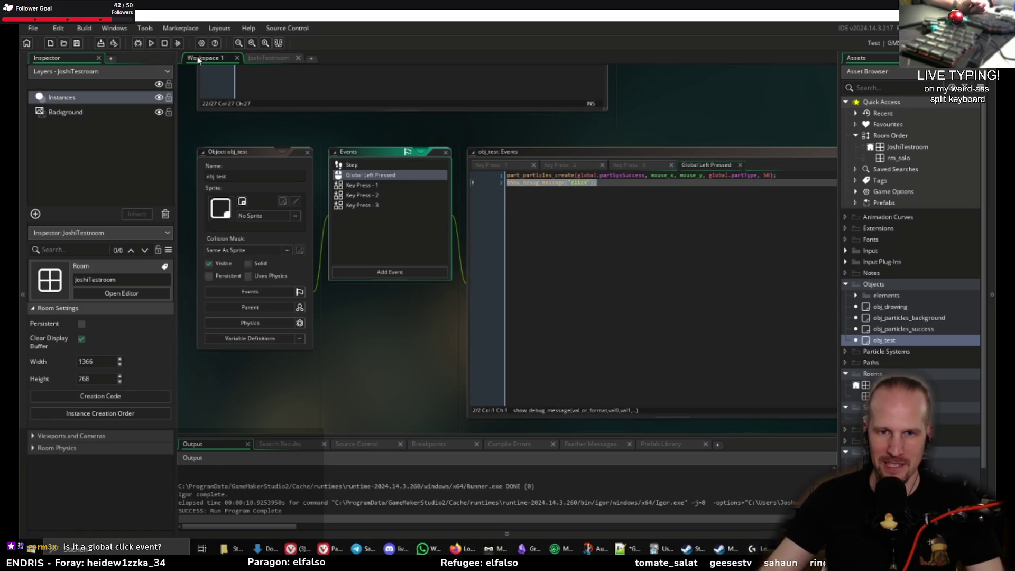
pyautogui.click(151, 43)
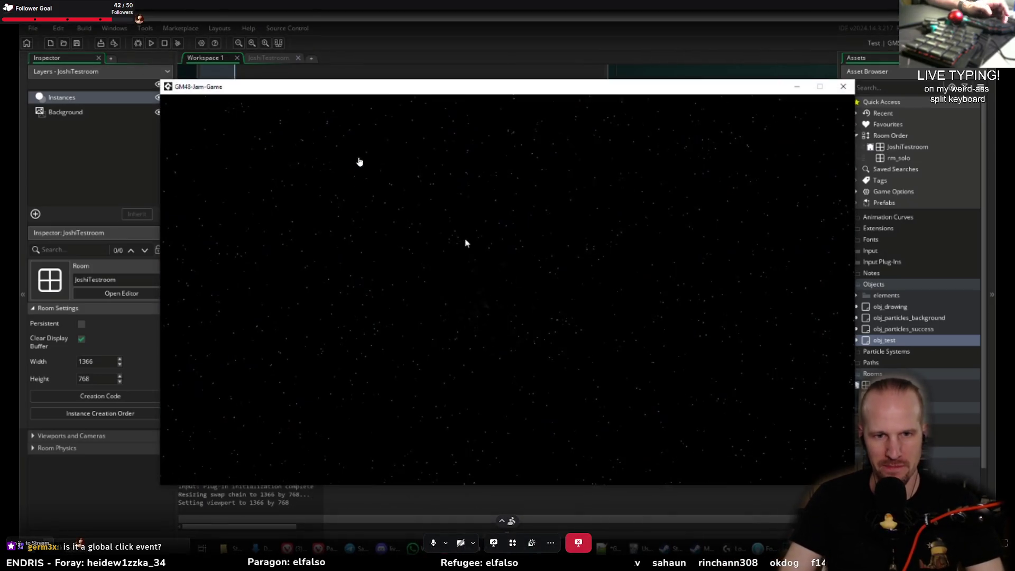
pyautogui.click(529, 242)
pyautogui.click(424, 191)
pyautogui.click(573, 229)
pyautogui.click(579, 222)
pyautogui.click(598, 219)
pyautogui.click(617, 222)
pyautogui.click(535, 297)
pyautogui.click(570, 205)
pyautogui.click(443, 307)
pyautogui.click(451, 210)
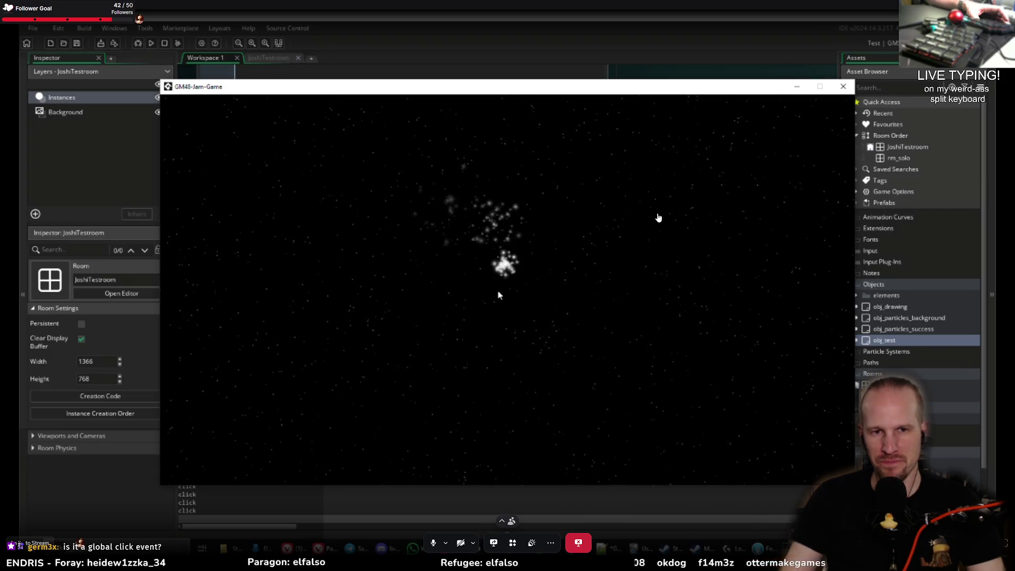
pyautogui.click(505, 275)
pyautogui.click(489, 285)
pyautogui.click(505, 292)
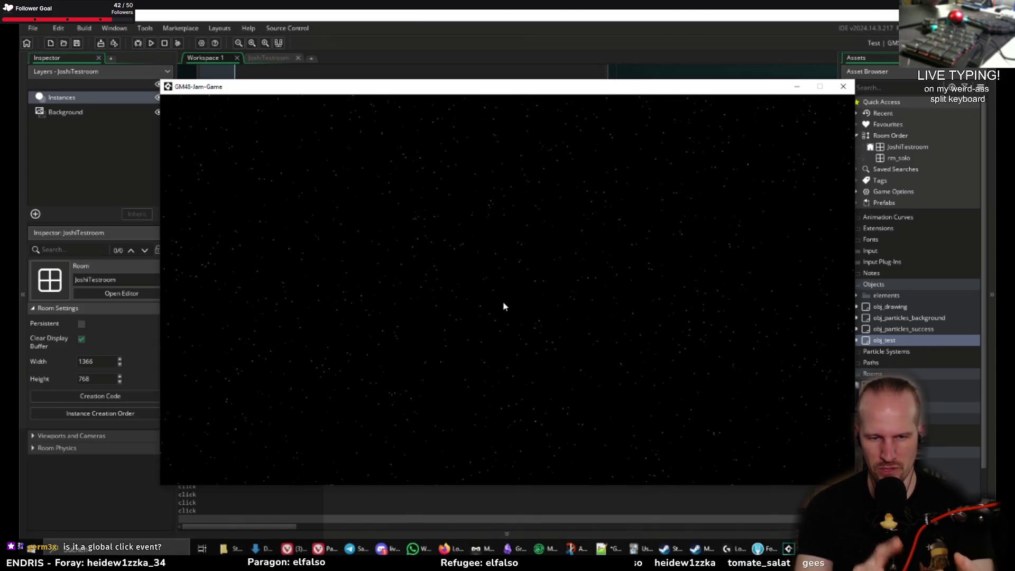
pyautogui.click(844, 87)
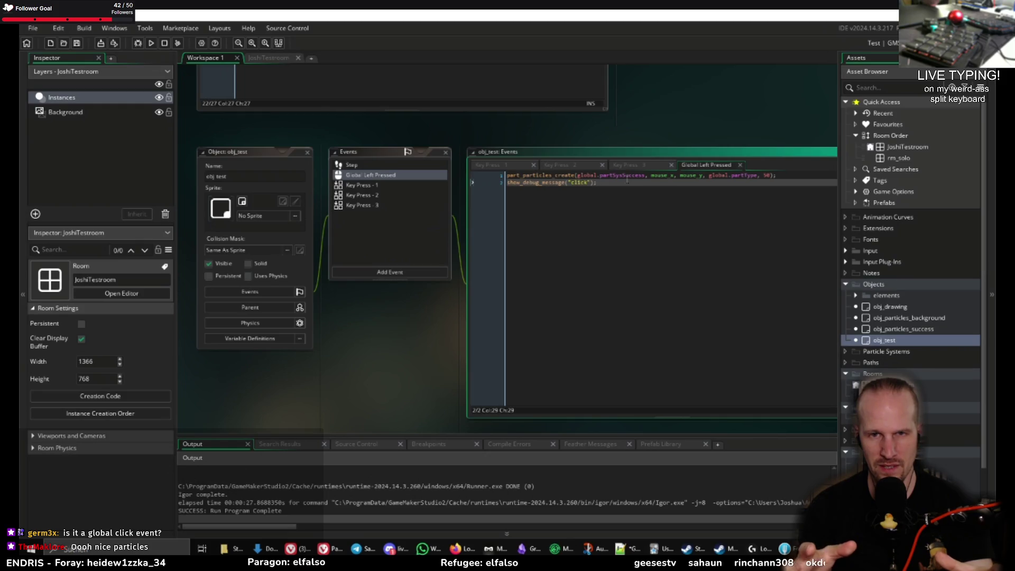
pyautogui.click(776, 175)
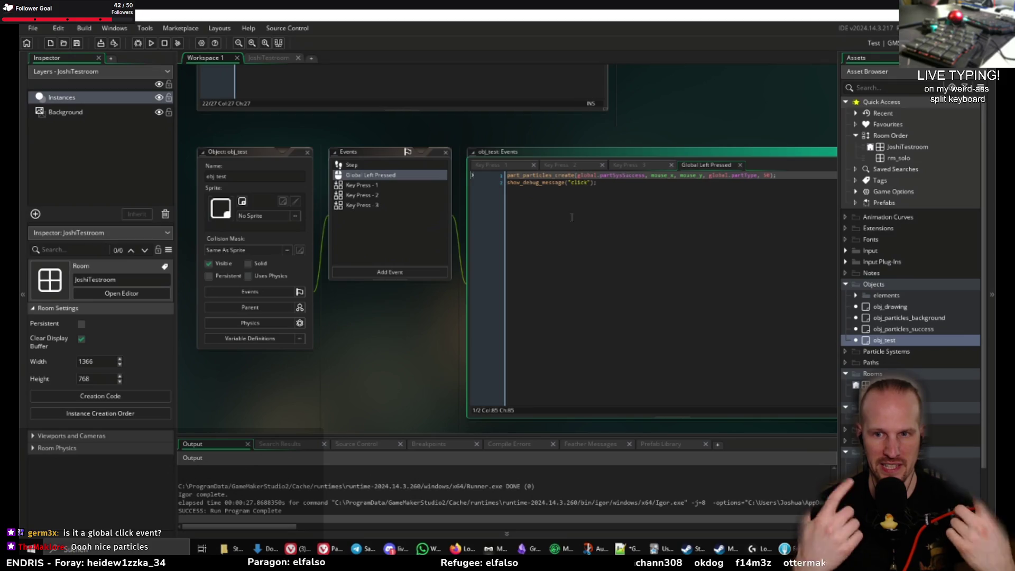
pyautogui.scroll(-1, 571, 217)
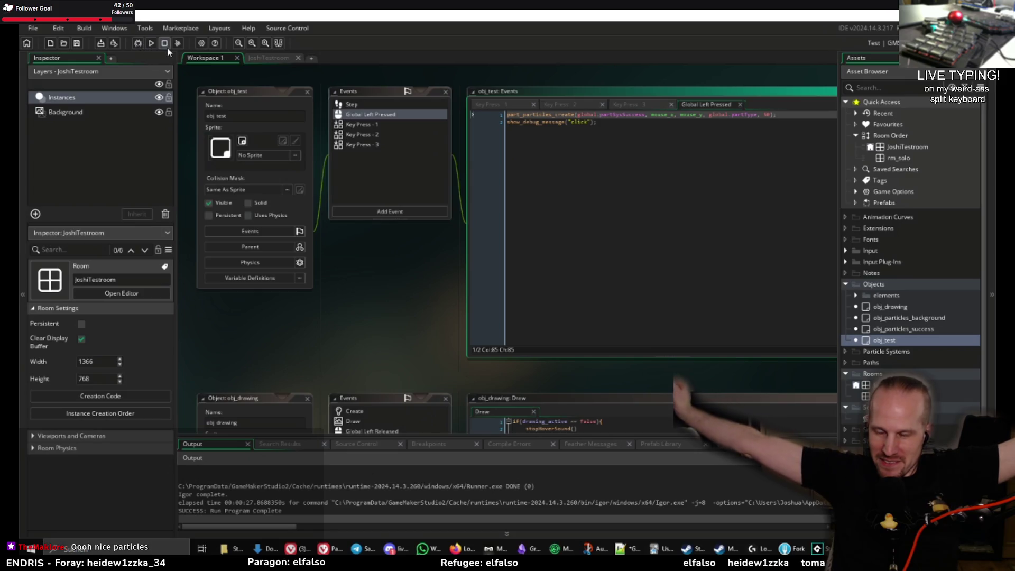
# - Run the game with F5, click repeatedly to spawn particle bursts, then close it
pyautogui.press('F5')
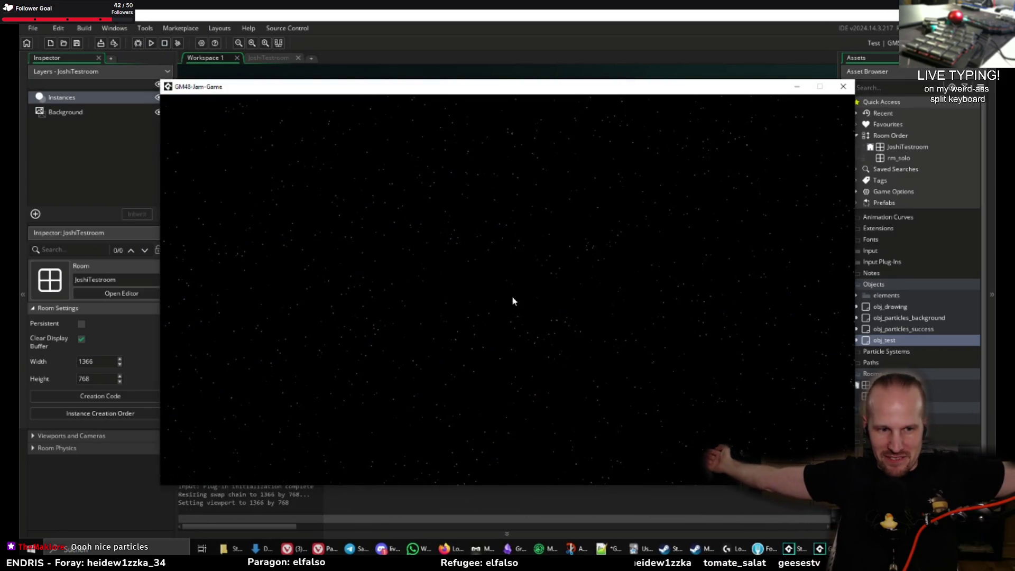
pyautogui.click(512, 297)
pyautogui.click(444, 278)
pyautogui.click(480, 298)
pyautogui.click(482, 300)
pyautogui.click(481, 300)
pyautogui.click(482, 301)
pyautogui.click(482, 302)
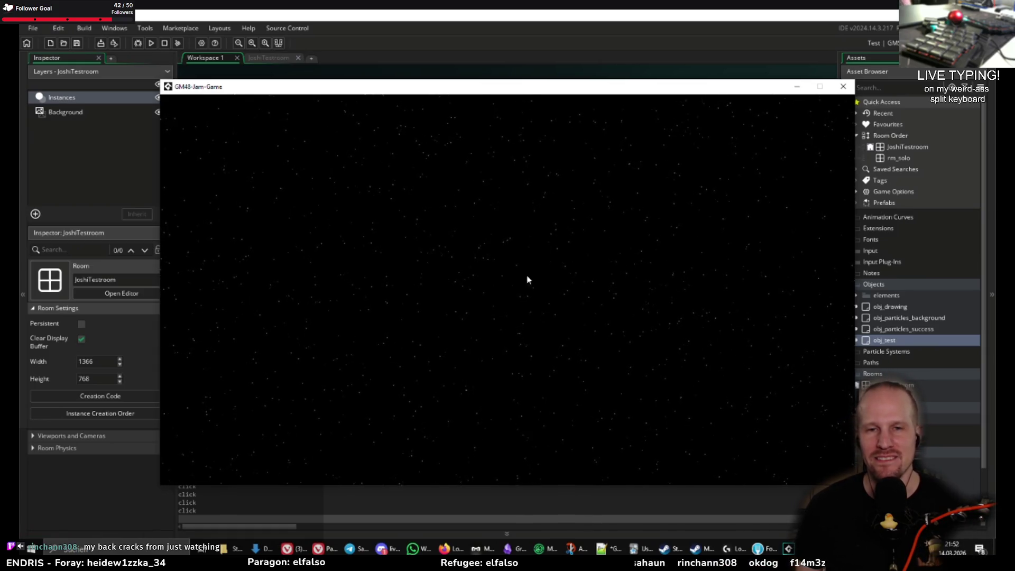
pyautogui.click(843, 86)
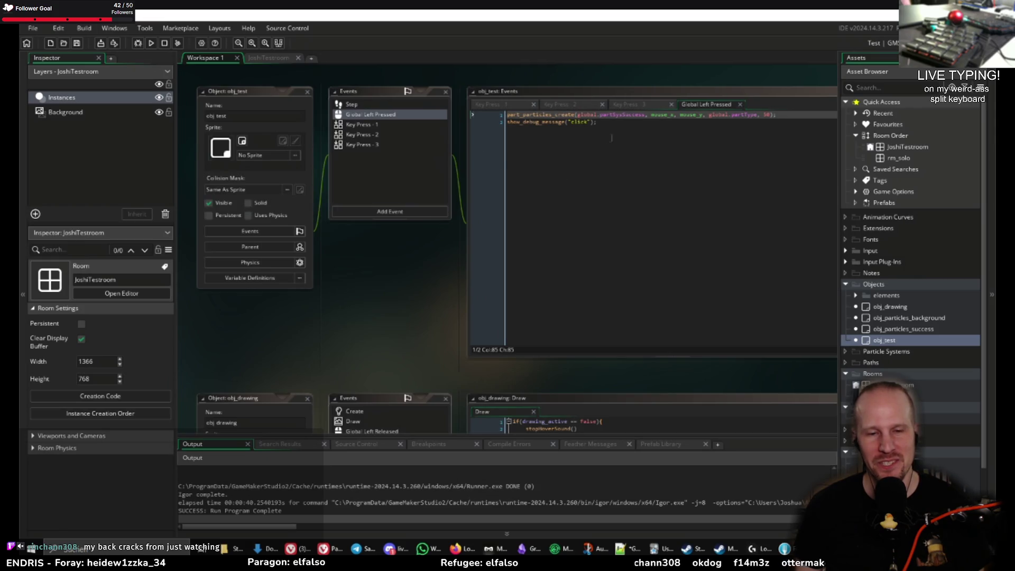
# - Delete the show_debug_message("click") line and return to the paused debugging session
pyautogui.moveTo(598, 122); pyautogui.dragTo(506, 122)
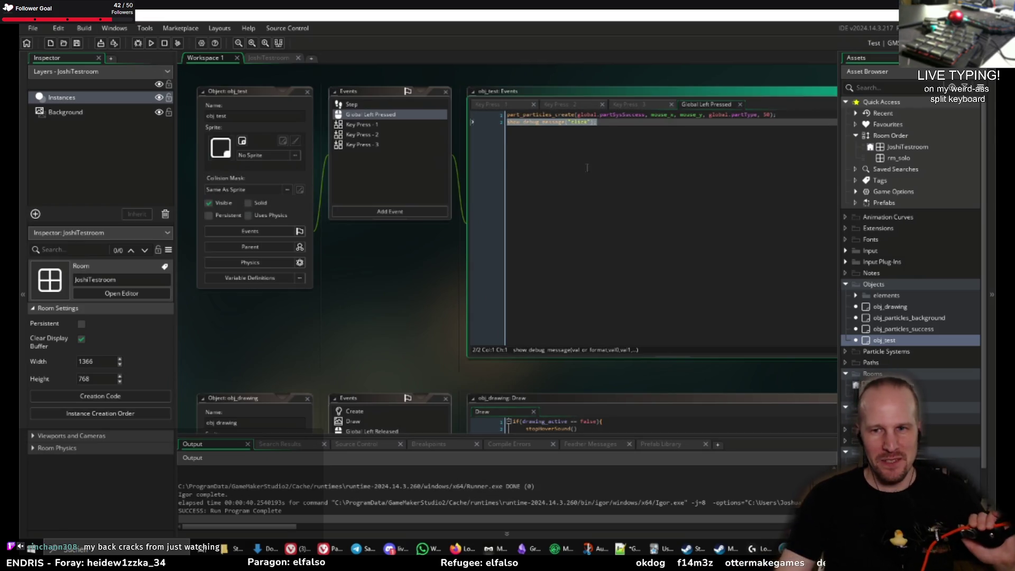
pyautogui.press('BackSpace')
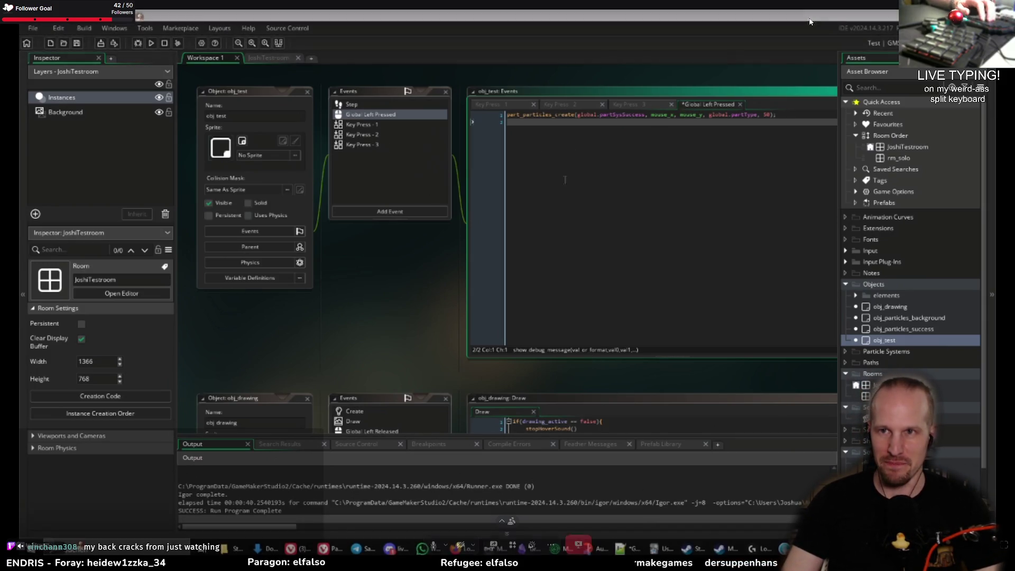
pyautogui.click(578, 540)
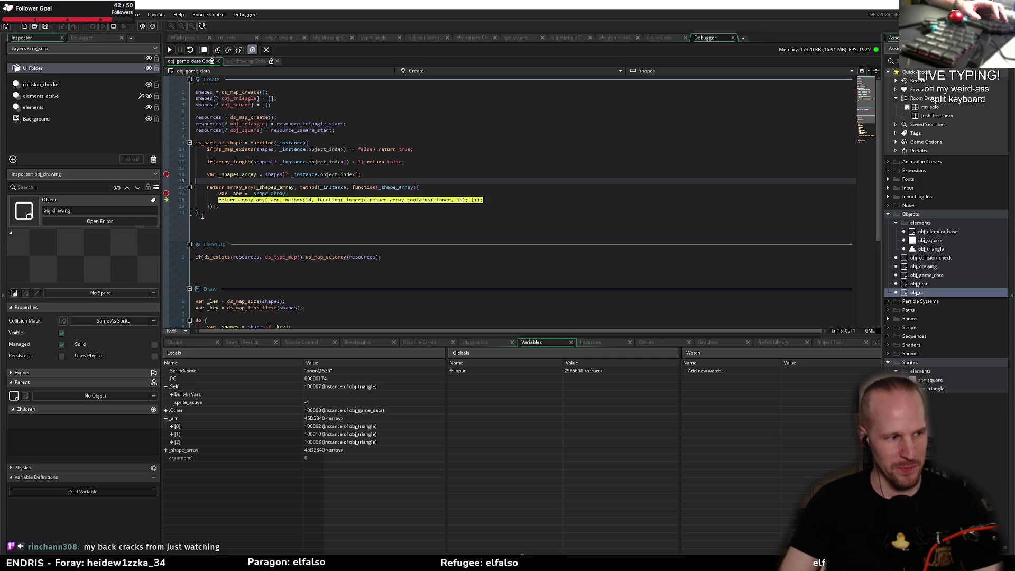
# - Inspect _shapes_array, step over into the array_contains 'not an array' error, then stop debugging
pyautogui.click(247, 174)
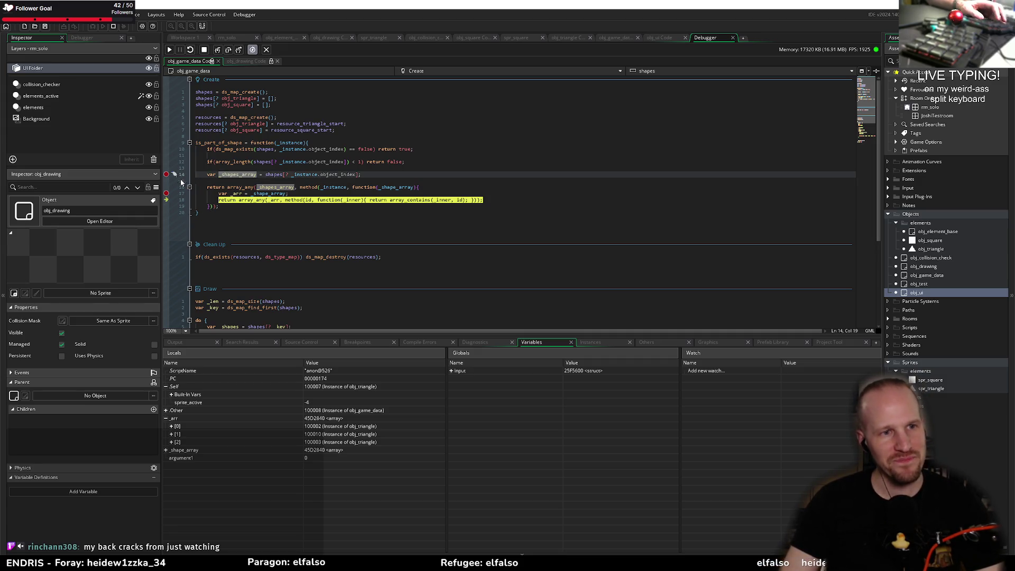
pyautogui.press('Right')
pyautogui.press('Right')
pyautogui.press('Right')
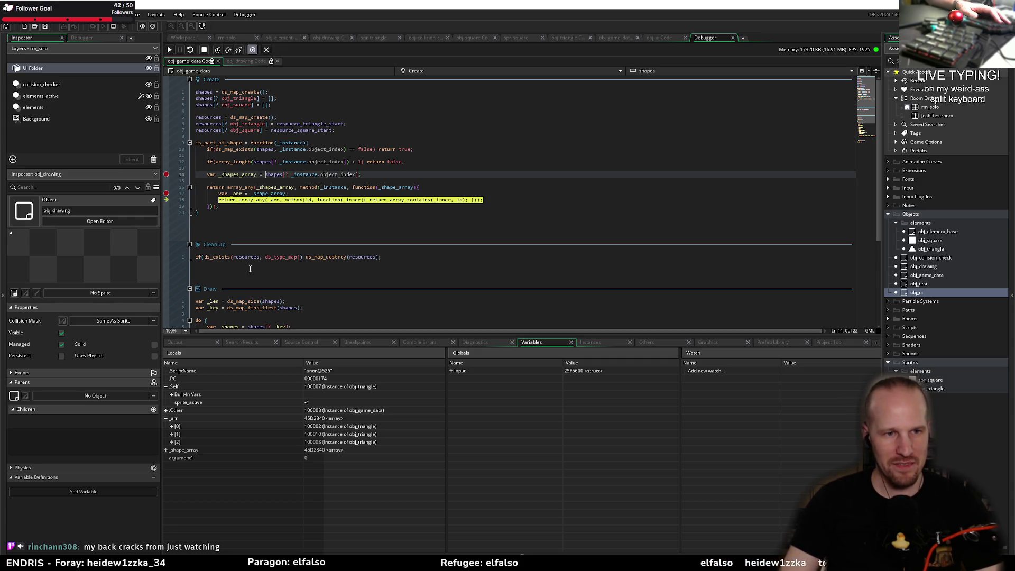
pyautogui.moveTo(242, 194)
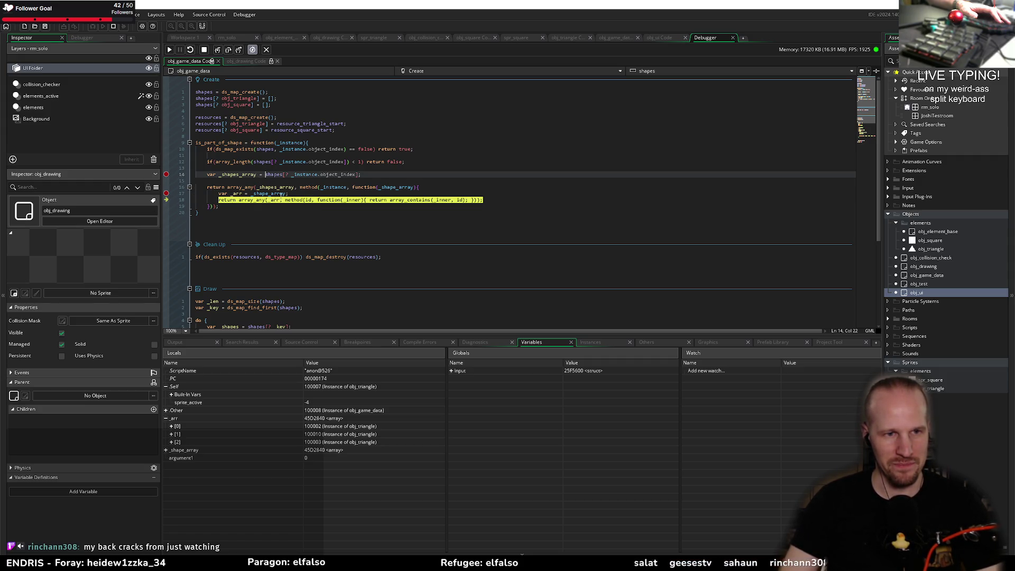
pyautogui.click(229, 50)
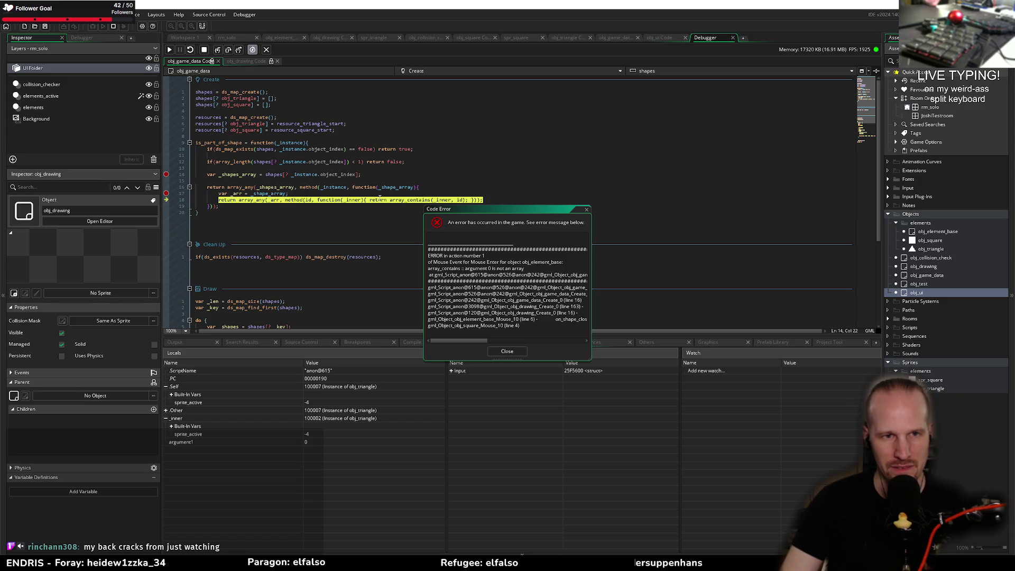
pyautogui.moveTo(355, 202)
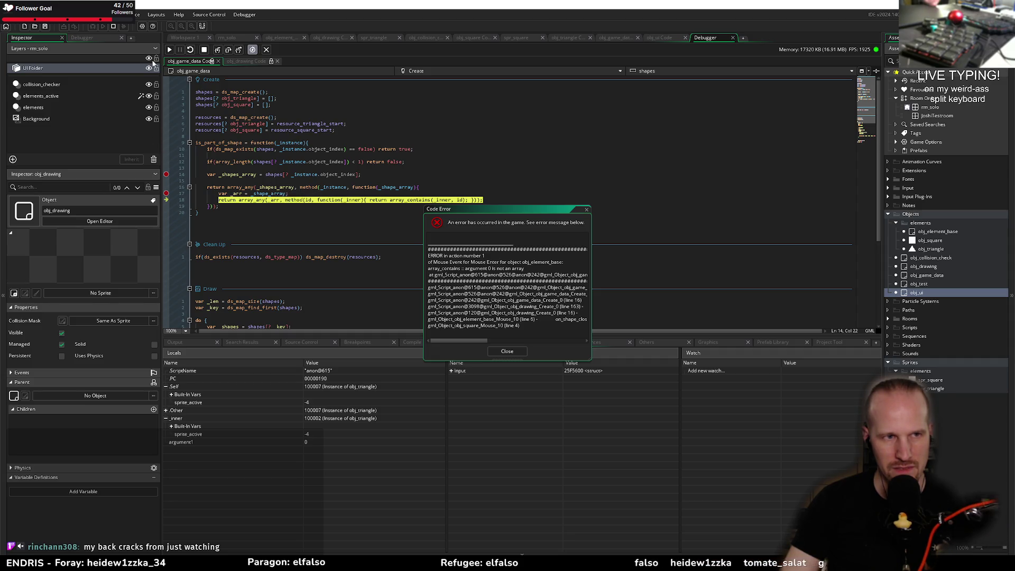
pyautogui.click(205, 50)
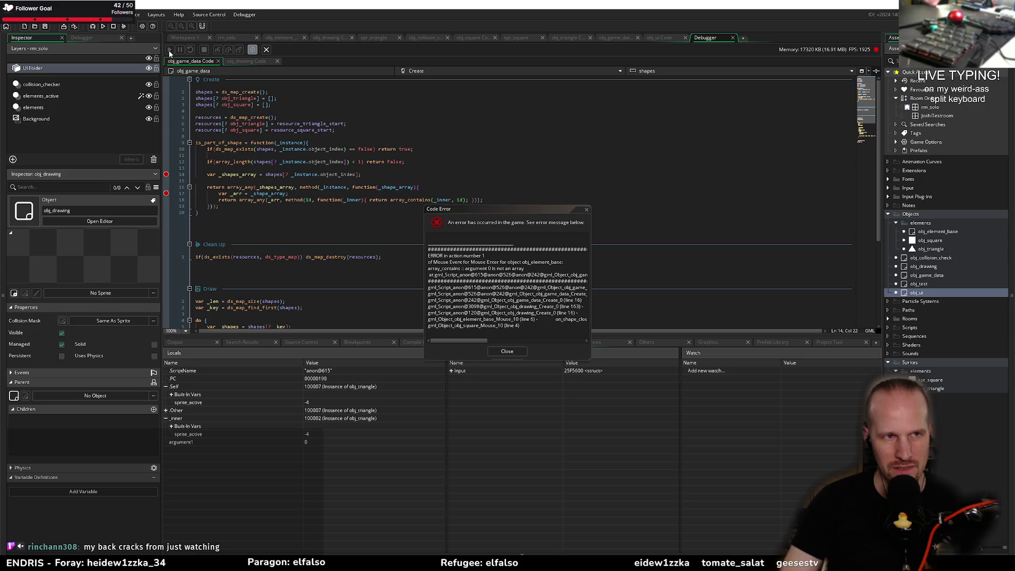
# - Close the code error, then start and immediately stop a new run with F6
pyautogui.click(507, 351)
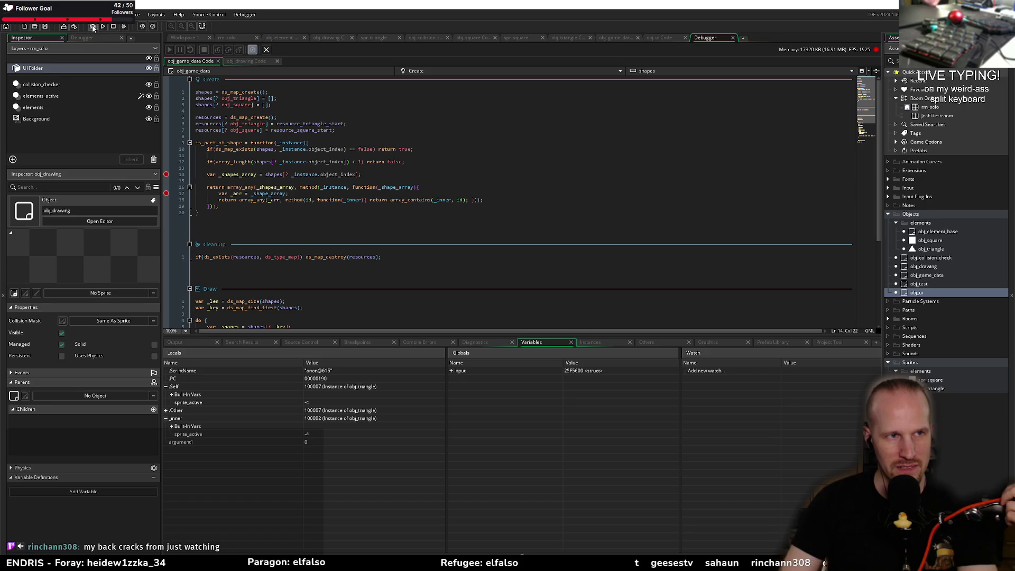
pyautogui.press('F6')
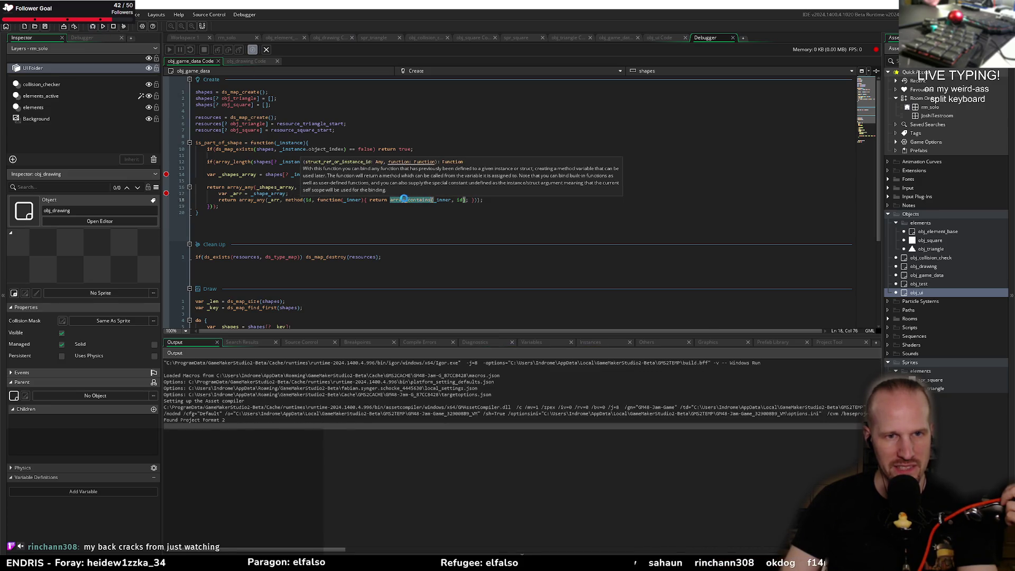
pyautogui.click(204, 49)
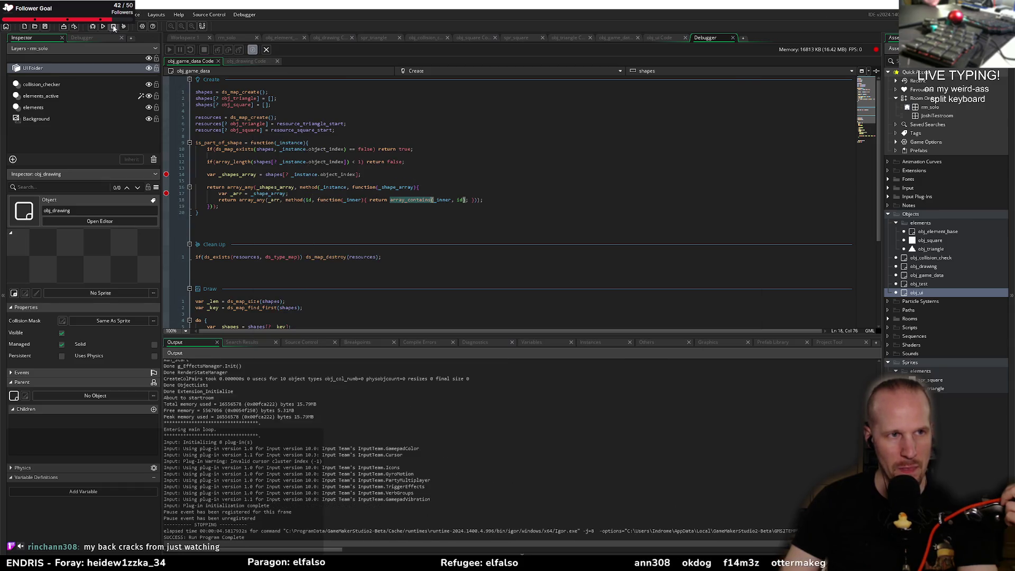
# - Put the inner callback's array_contains return on its own line, save, and Clean the build
pyautogui.click(369, 200)
pyautogui.press('Return')
pyautogui.click(329, 205)
pyautogui.press('Return')
pyautogui.press('BackSpace')
pyautogui.press('Up')
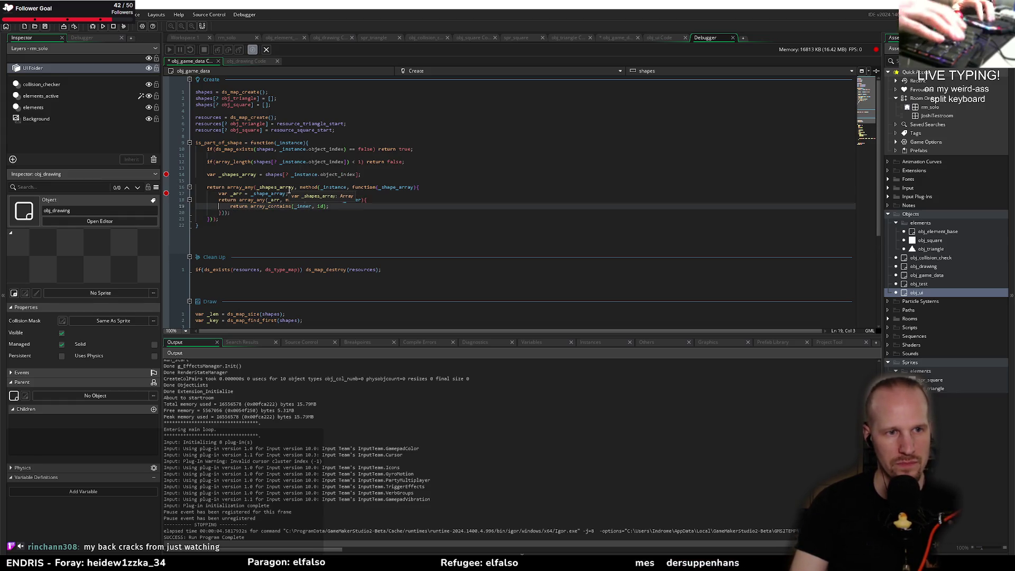
pyautogui.press('Up')
pyautogui.press('Return')
pyautogui.hotkey('ctrl', 's')
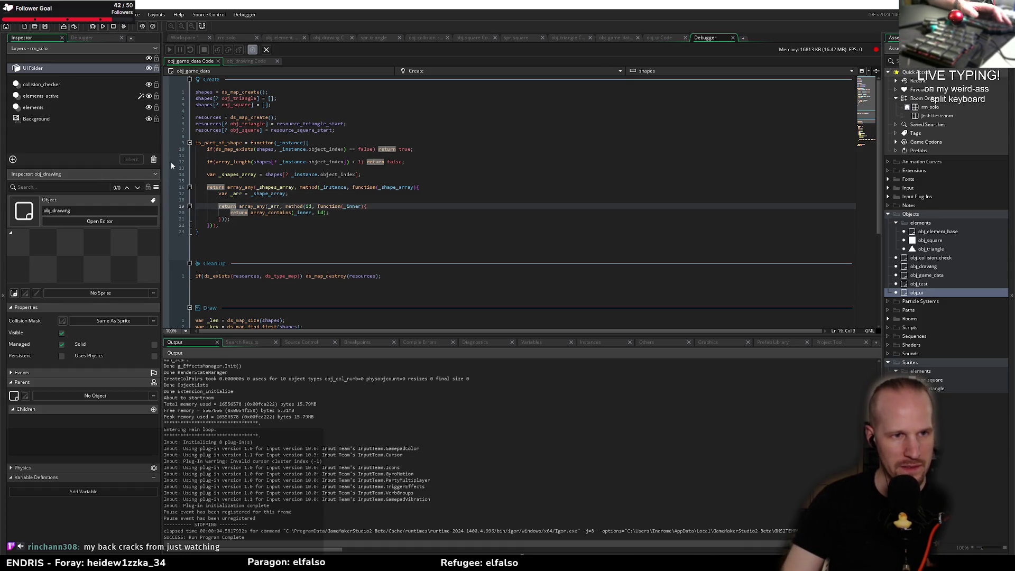
pyautogui.click(93, 27)
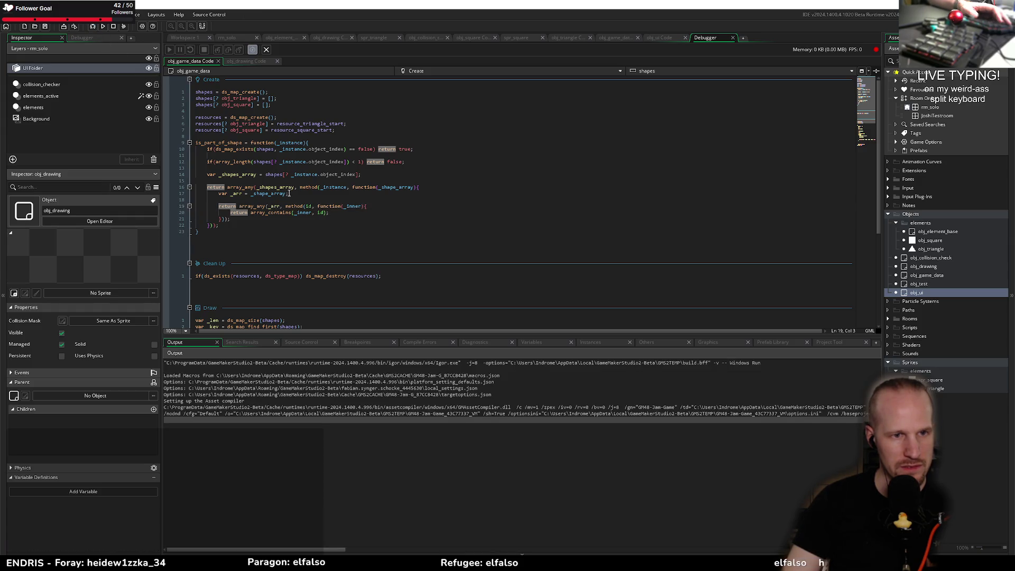
# - Relaunch the game and loop through three triangles, then four squares, until the breakpoint hits
pyautogui.click(166, 193)
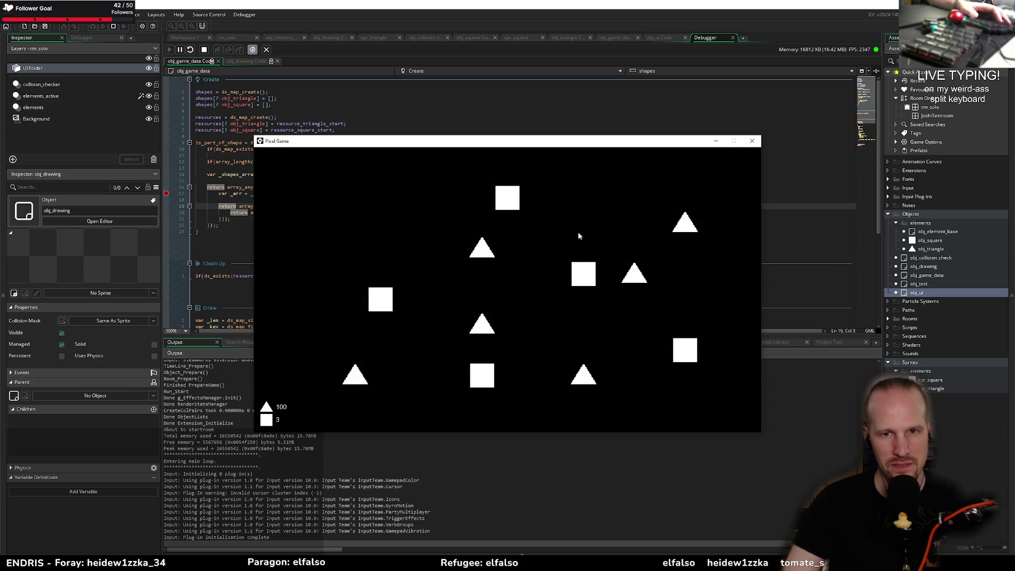
pyautogui.moveTo(486, 252)
pyautogui.mouseDown()
pyautogui.moveTo(657, 275)
pyautogui.moveTo(509, 308)
pyautogui.moveTo(501, 264)
pyautogui.mouseUp()
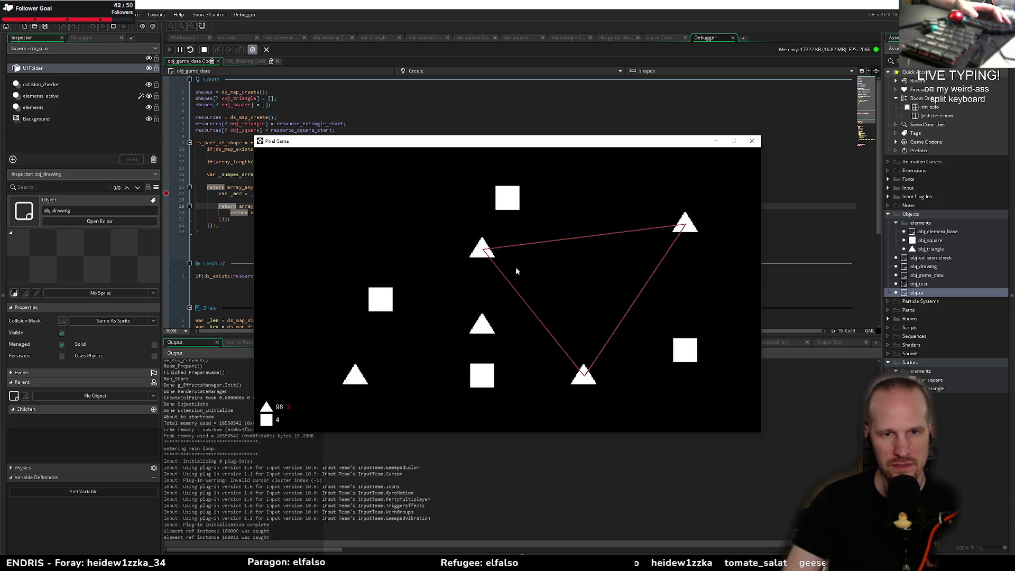
pyautogui.moveTo(386, 296)
pyautogui.mouseDown()
pyautogui.moveTo(562, 222)
pyautogui.moveTo(514, 386)
pyautogui.moveTo(381, 295)
pyautogui.mouseUp()
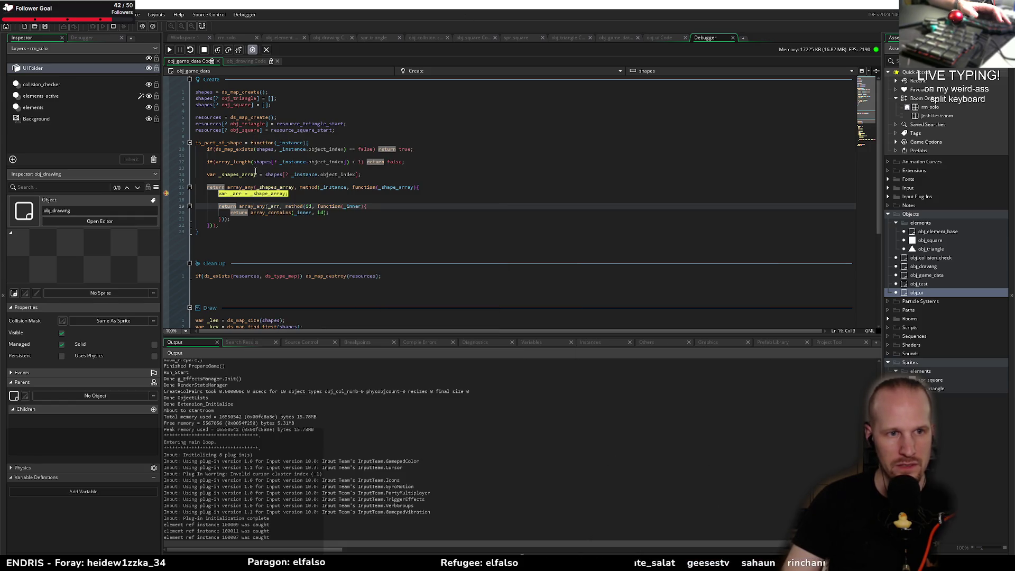
# - Step past the _arr assignment and view the locals, where _arr holds three obj_triangle instances
pyautogui.moveTo(237, 194)
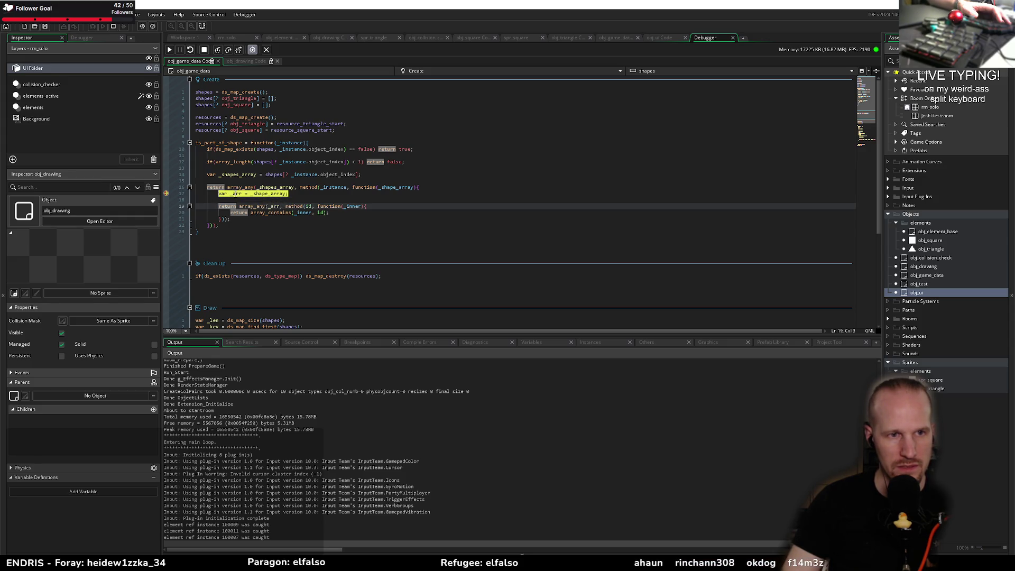
pyautogui.click(229, 51)
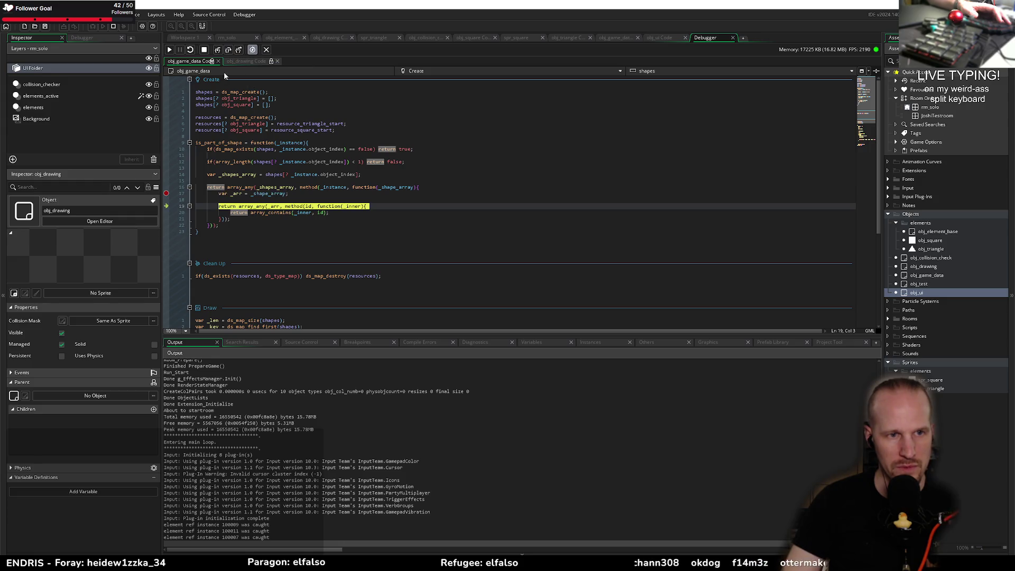
pyautogui.moveTo(236, 194)
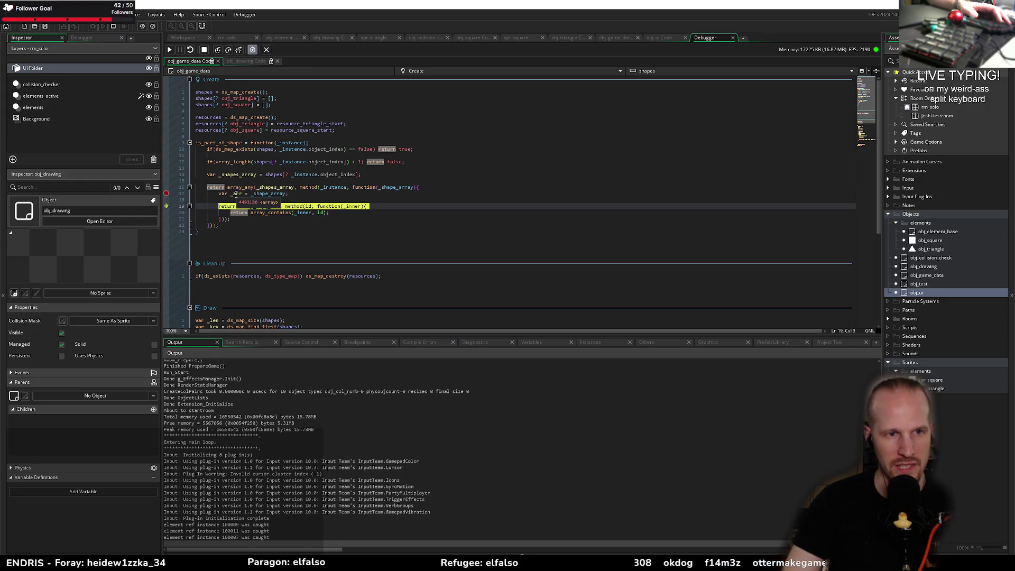
pyautogui.click(542, 342)
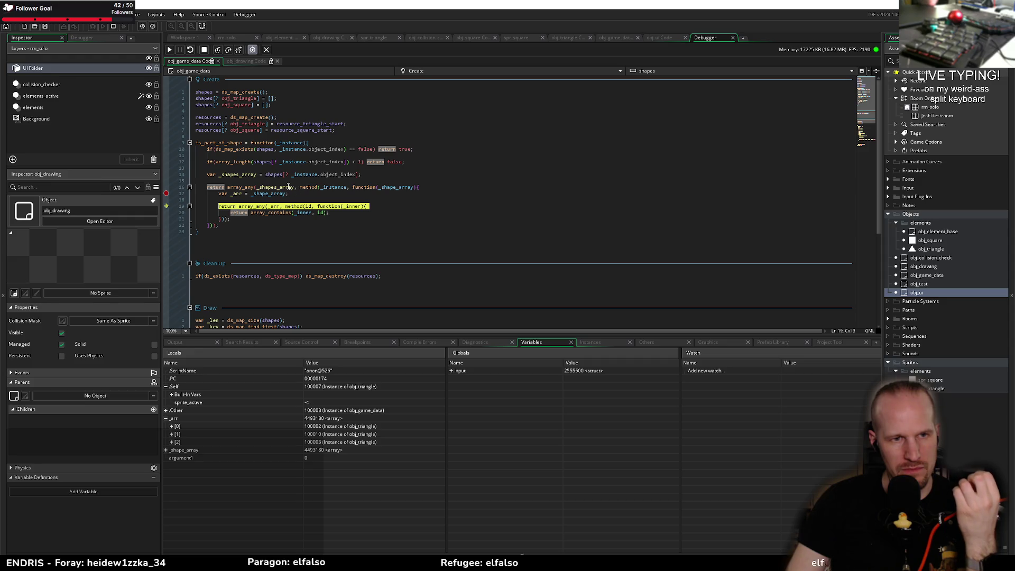
# - Highlight where _shapes_array and object_index are used on line 14, then stop the debugged game
pyautogui.moveTo(276, 194)
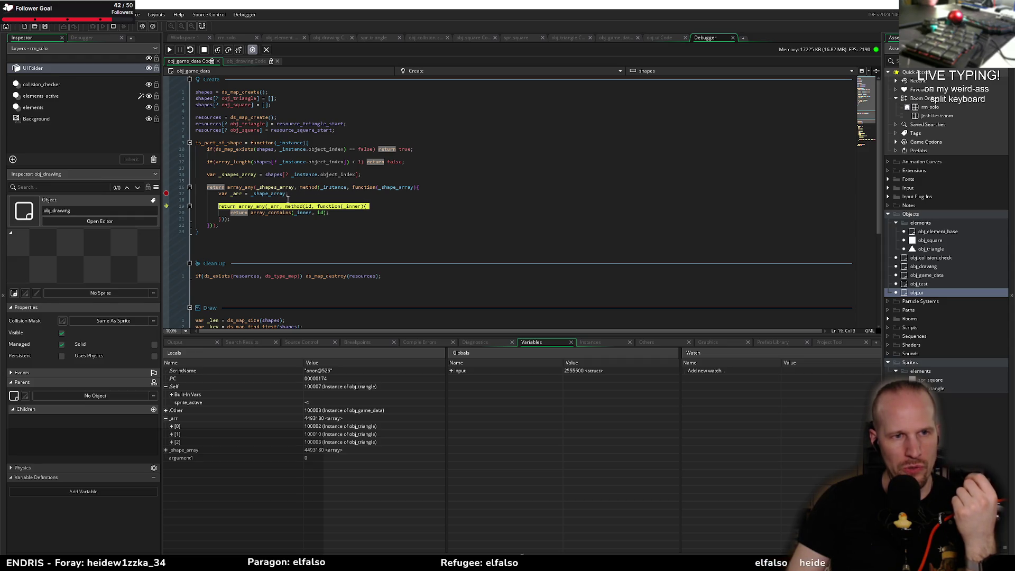
pyautogui.click(280, 199)
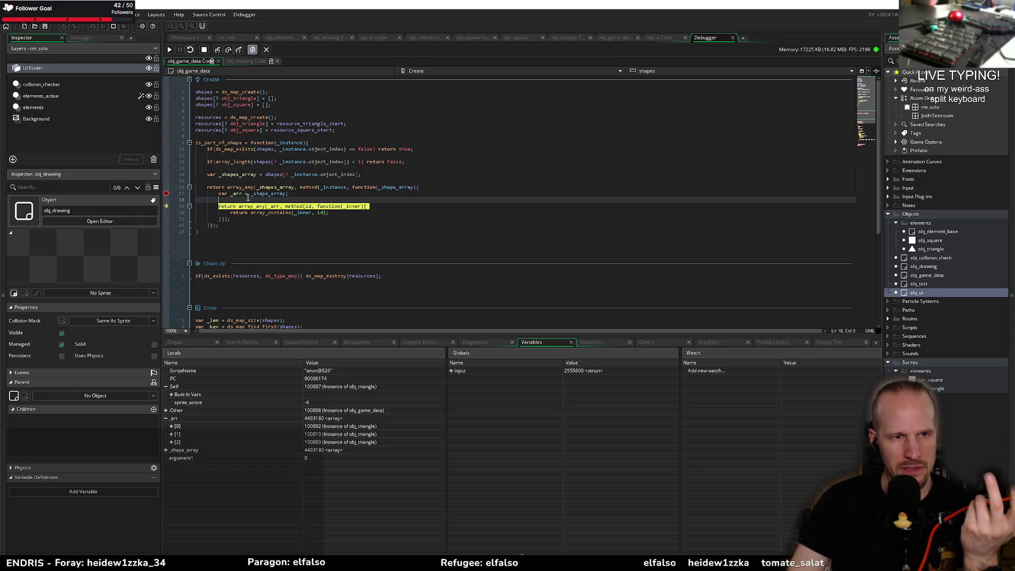
pyautogui.moveTo(200, 174); pyautogui.dragTo(387, 173)
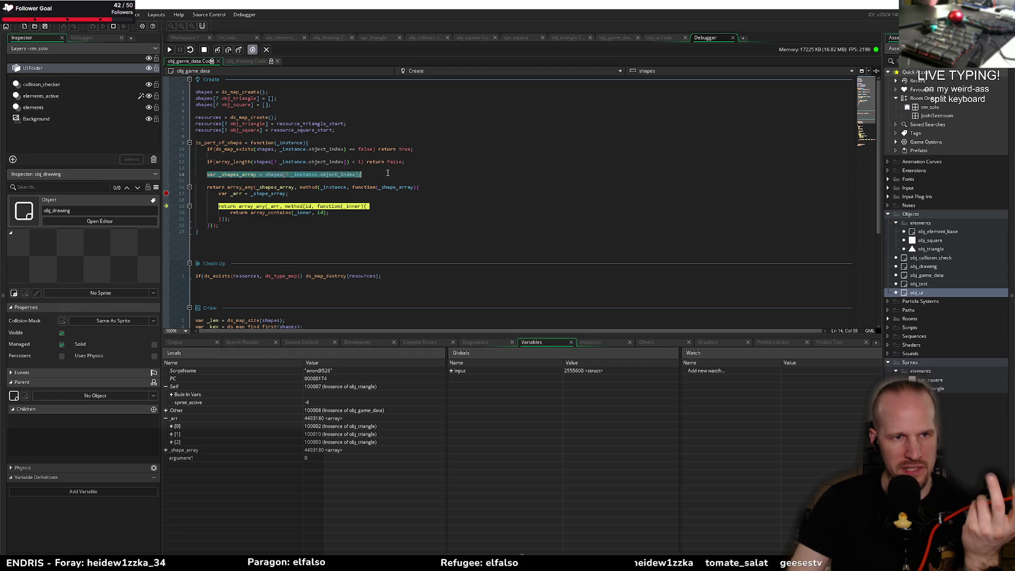
pyautogui.doubleClick(248, 175)
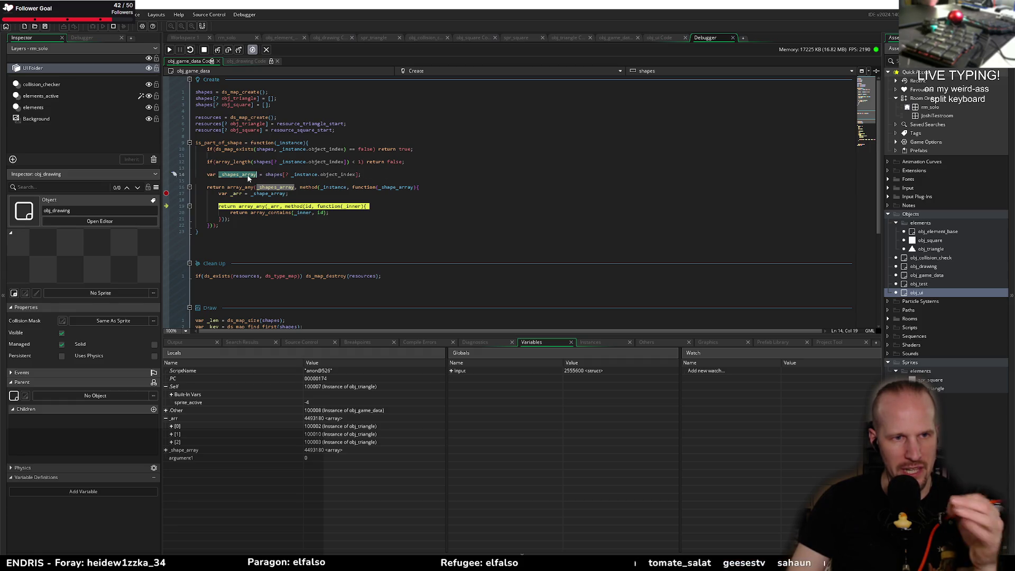
pyautogui.doubleClick(341, 176)
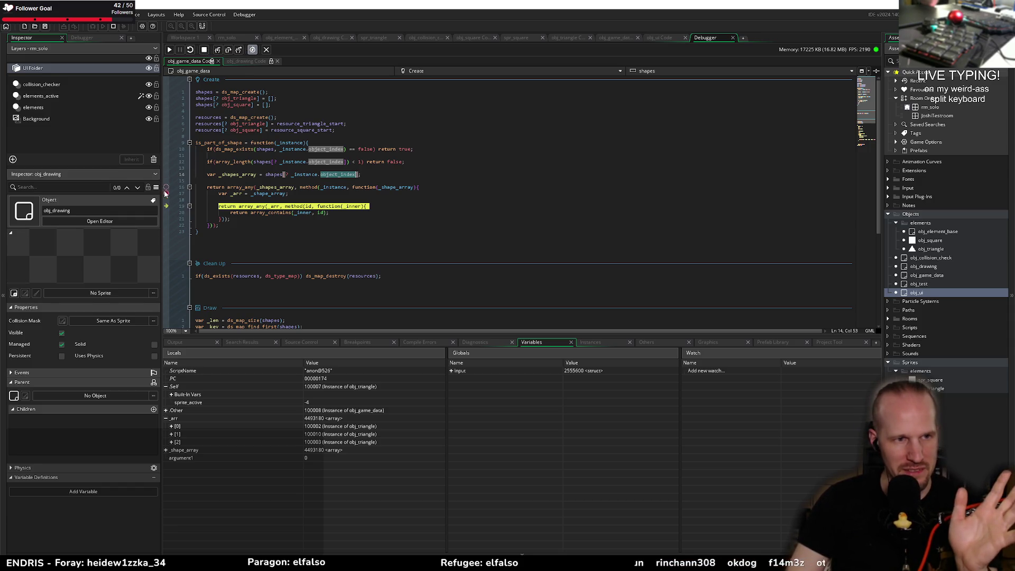
pyautogui.click(205, 49)
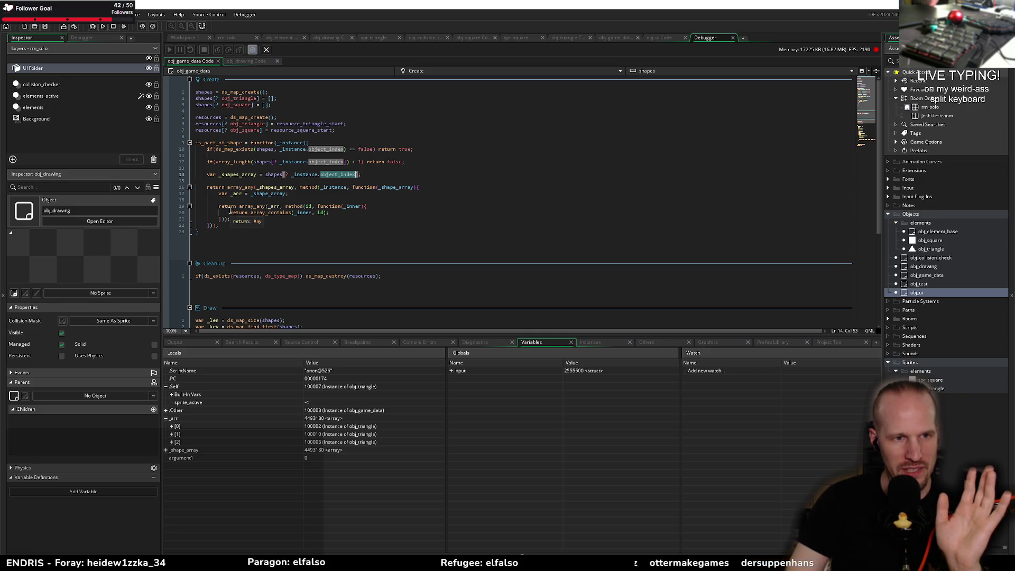
pyautogui.moveTo(230, 212); pyautogui.dragTo(230, 218)
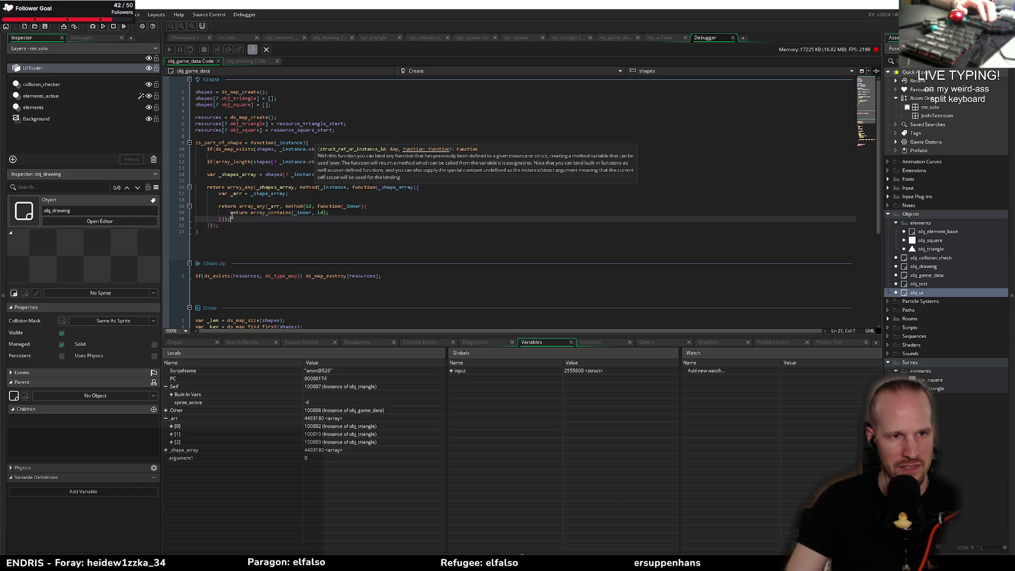
# - Move the array_contains return line under the callback header and delete the var _arr line
pyautogui.click(341, 213)
pyautogui.hotkey('shift', 'Home')
pyautogui.hotkey('ctrl', 'c')
pyautogui.press('BackSpace')
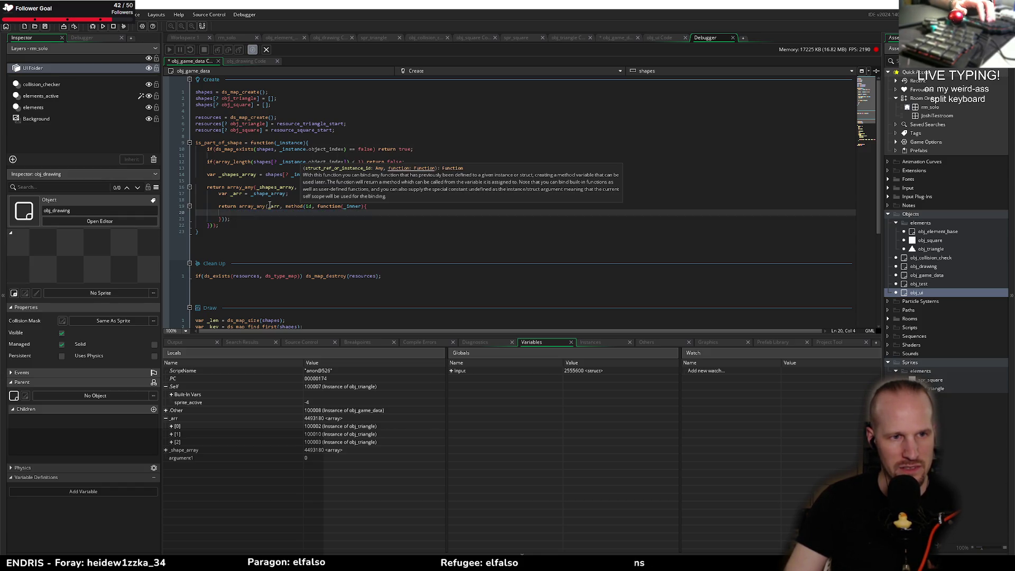
pyautogui.click(288, 194)
pyautogui.press('Return')
pyautogui.hotkey('ctrl', 'v')
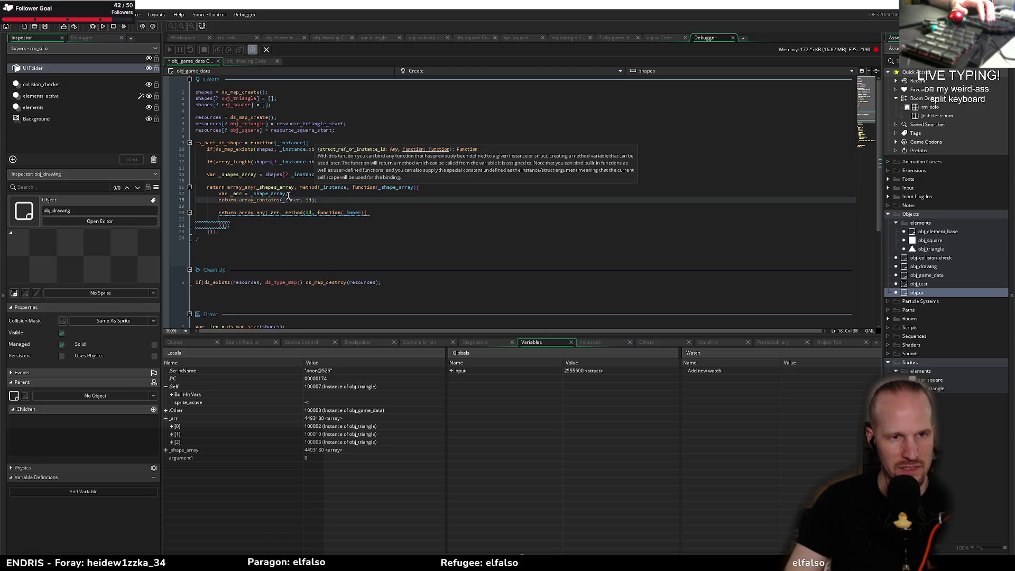
pyautogui.press('Up')
pyautogui.hotkey('shift', 'Home')
pyautogui.press('BackSpace')
pyautogui.press('BackSpace')
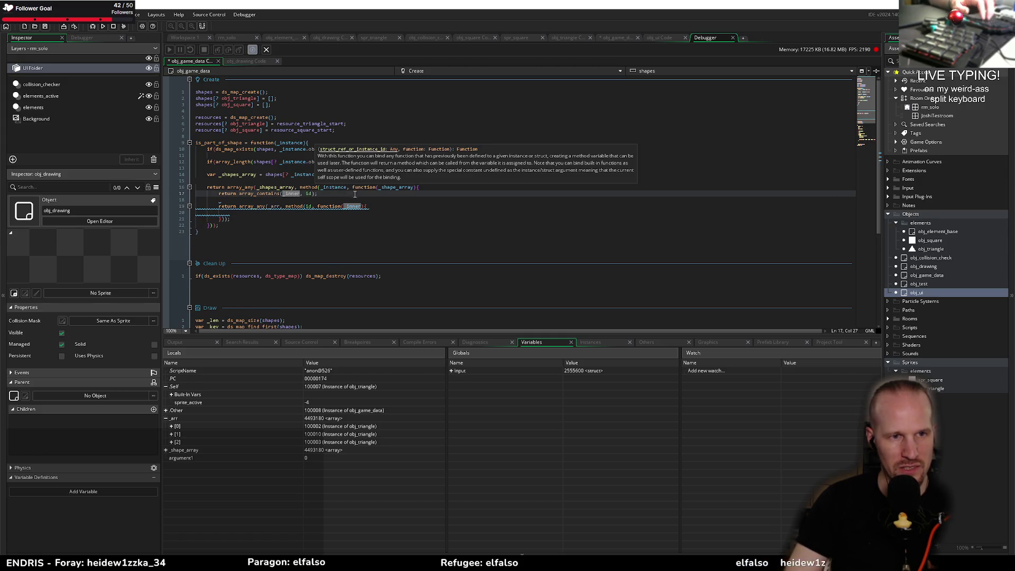
# - Replace _inner with _shape_array in the array_contains call
pyautogui.doubleClick(396, 187)
pyautogui.hotkey('ctrl', 'c')
pyautogui.doubleClick(293, 193)
pyautogui.hotkey('ctrl', 'v')
# - Delete the old inner array_any lines and leftover brackets, then save the code file
pyautogui.click(266, 201)
pyautogui.hotkey('shift', 'Down')
pyautogui.hotkey('shift', 'Down')
pyautogui.press('BackSpace')
pyautogui.press('Delete')
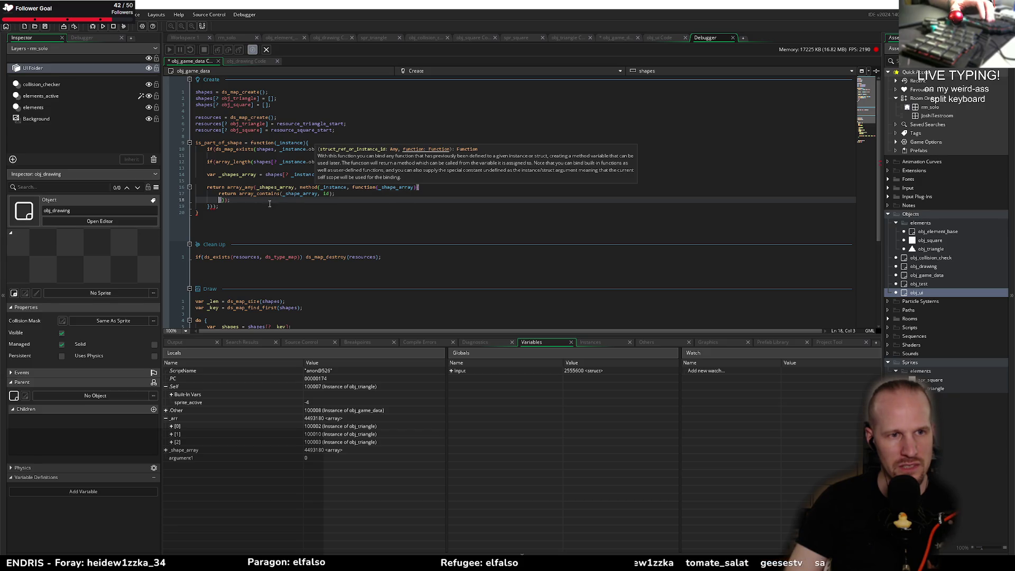
pyautogui.press('Delete')
pyautogui.press('Delete')
pyautogui.press('Delete')
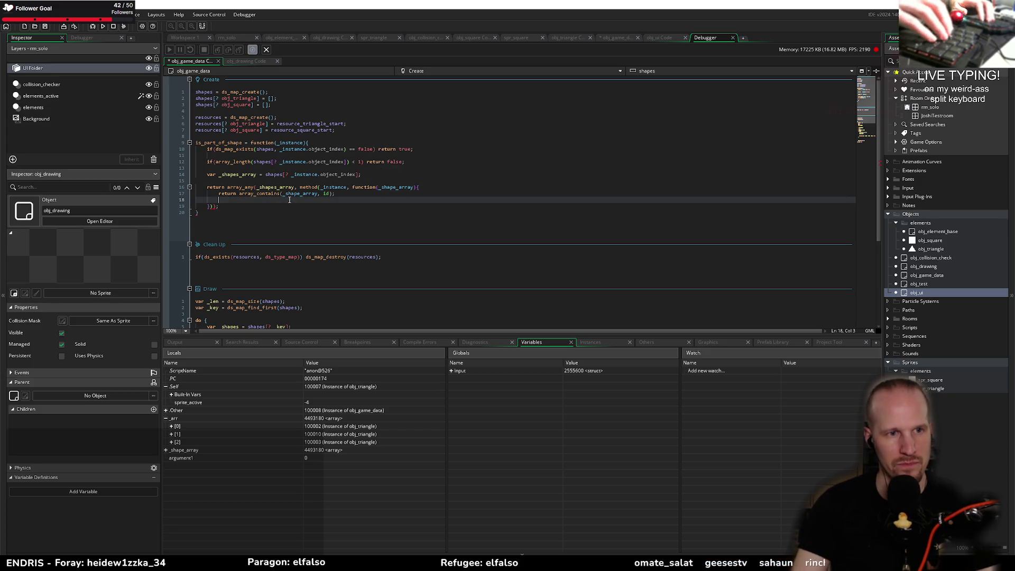
pyautogui.press('Delete')
pyautogui.hotkey('ctrl', 's')
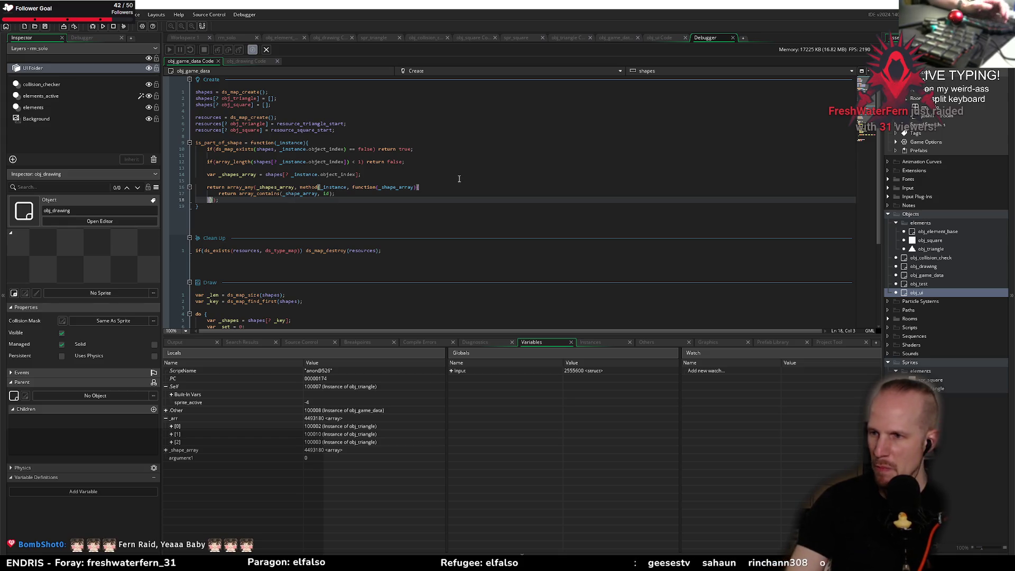
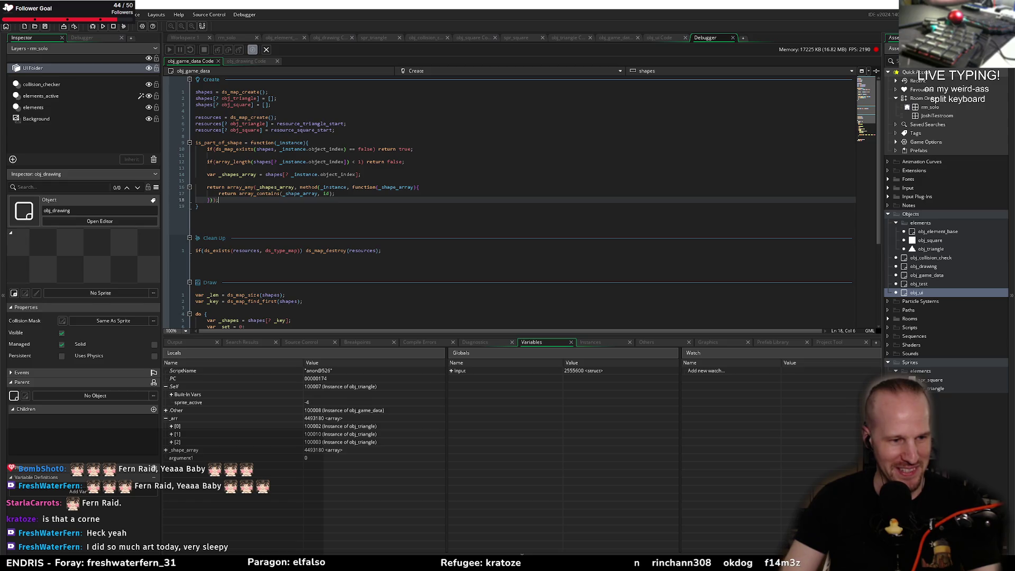
# - Switch from GameMaker to the Miro 'Equivalent Exchange' board of numbered puzzle sketches
pyautogui.hotkey('alt', 'Tab')
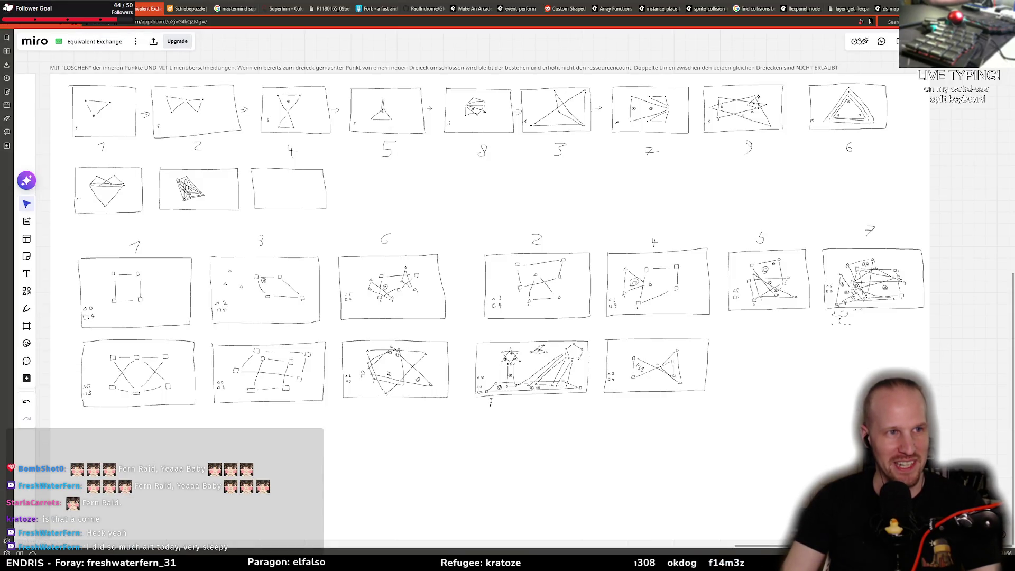
# - Switch the browser to the gm48 jam page for the Equivalent Exchange theme
pyautogui.hotkey('ctrl', 'shift', 'Tab')
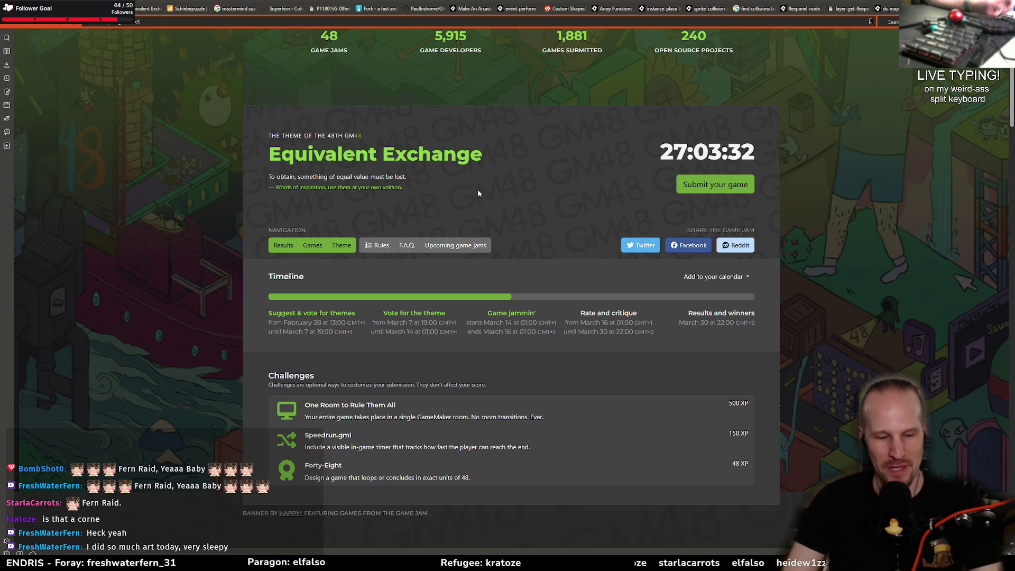
# - Return to the Miro 'Equivalent Exchange' board via its browser tab
pyautogui.click(140, 6)
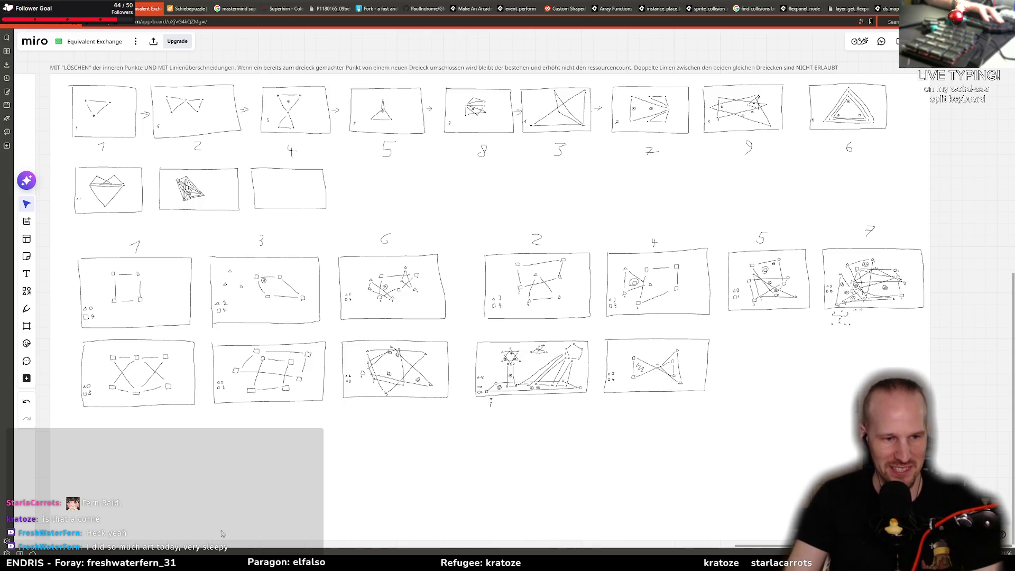
# - Switch back to the GameMaker debugger showing obj_game_data's is_part_of_shape code
pyautogui.hotkey('alt', 'Tab')
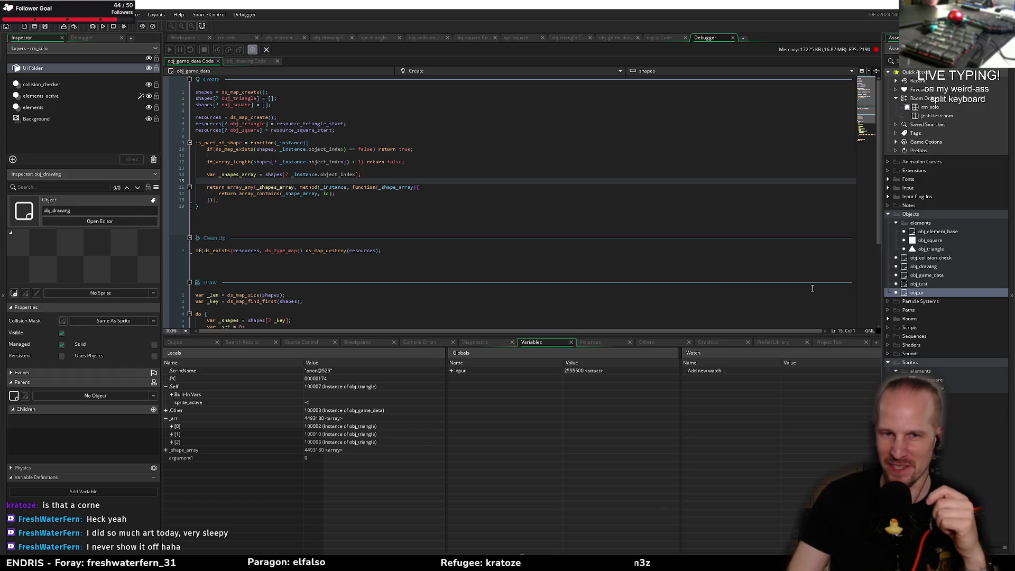
# - Review obj_game_data's Create and Clean Up code around is_part_of_shape, then bring up the Paint sketch
pyautogui.click(408, 251)
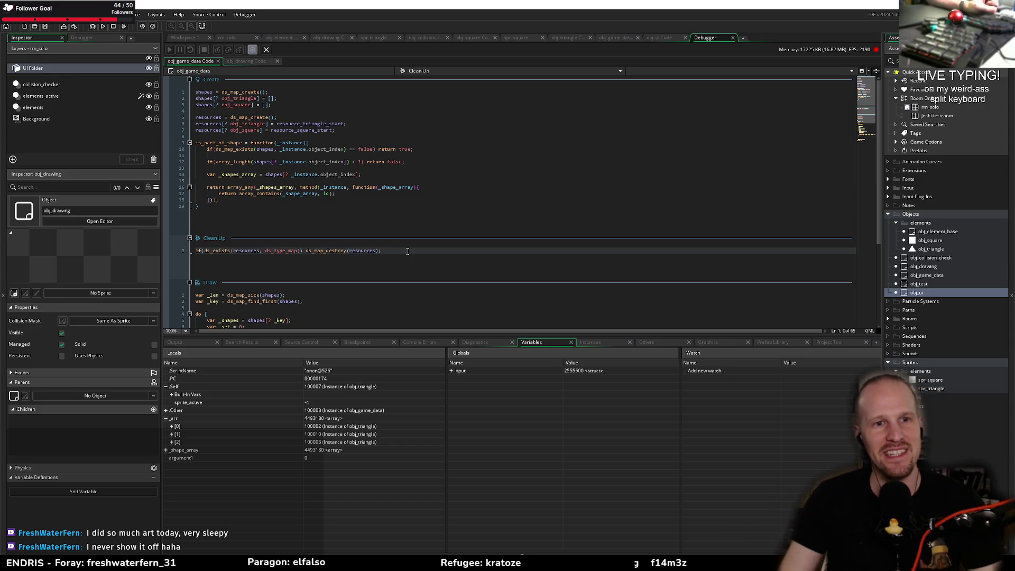
pyautogui.click(369, 218)
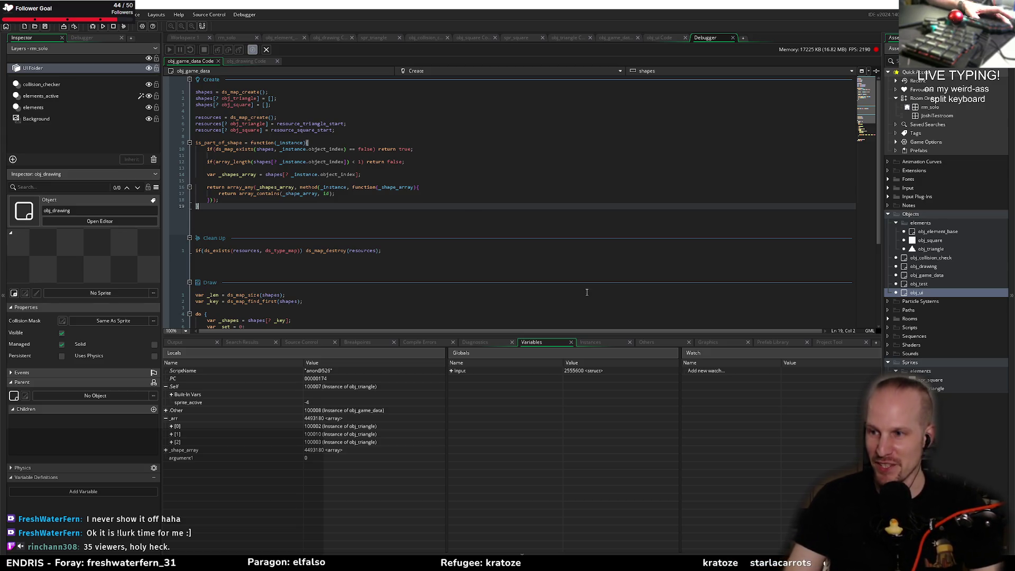
pyautogui.click(258, 201)
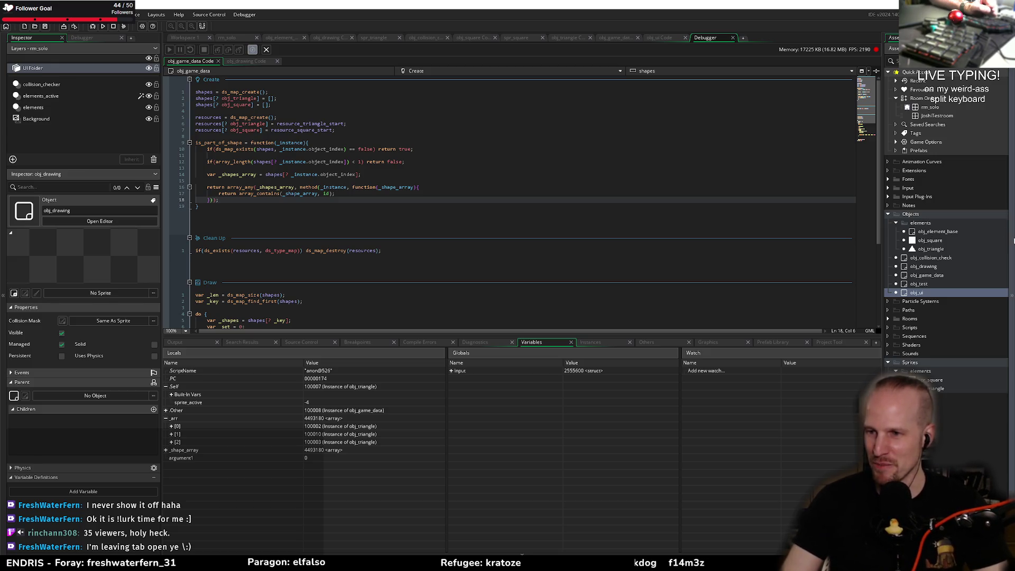
pyautogui.click(715, 208)
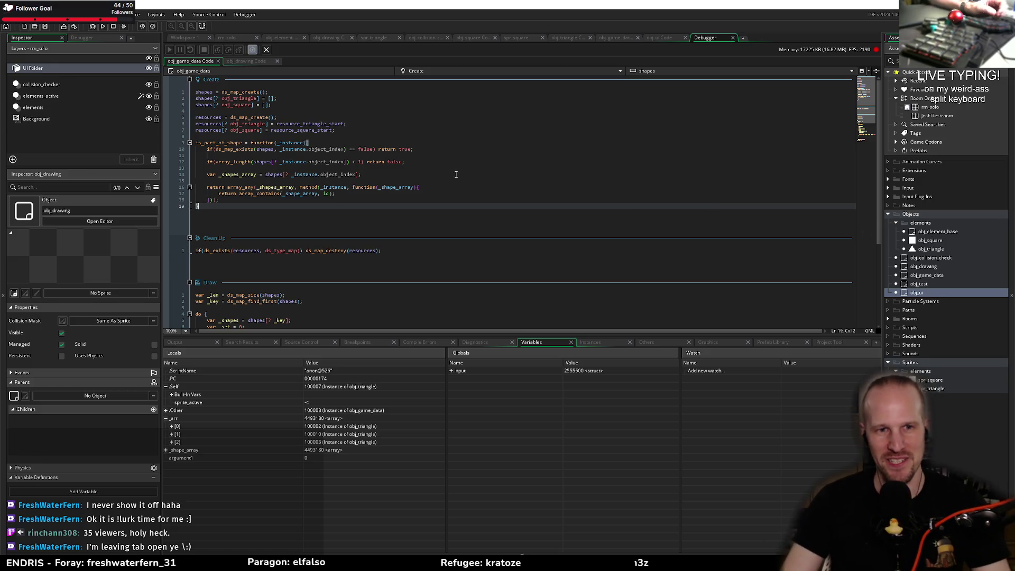
pyautogui.click(455, 194)
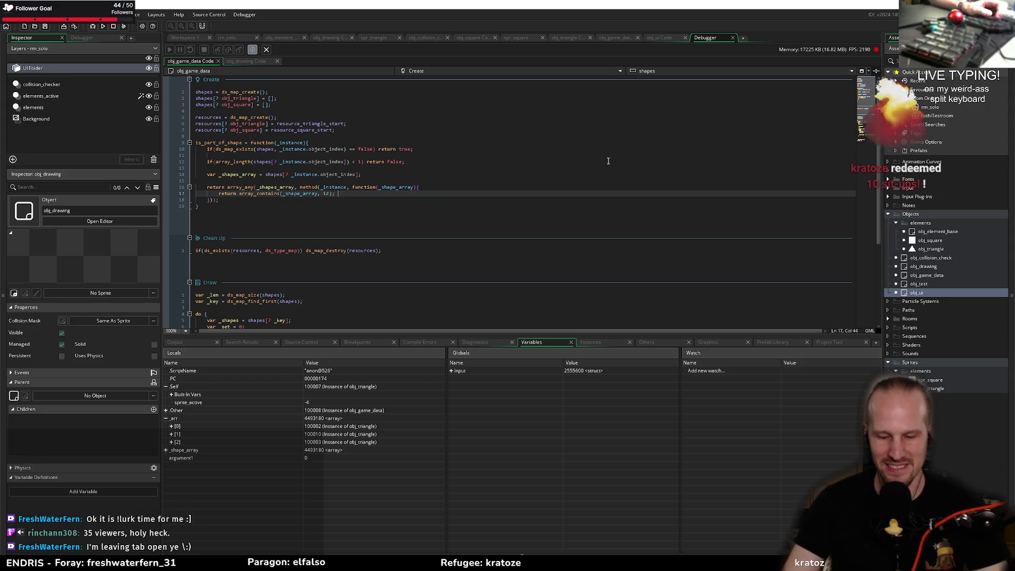
pyautogui.moveTo(427, 183)
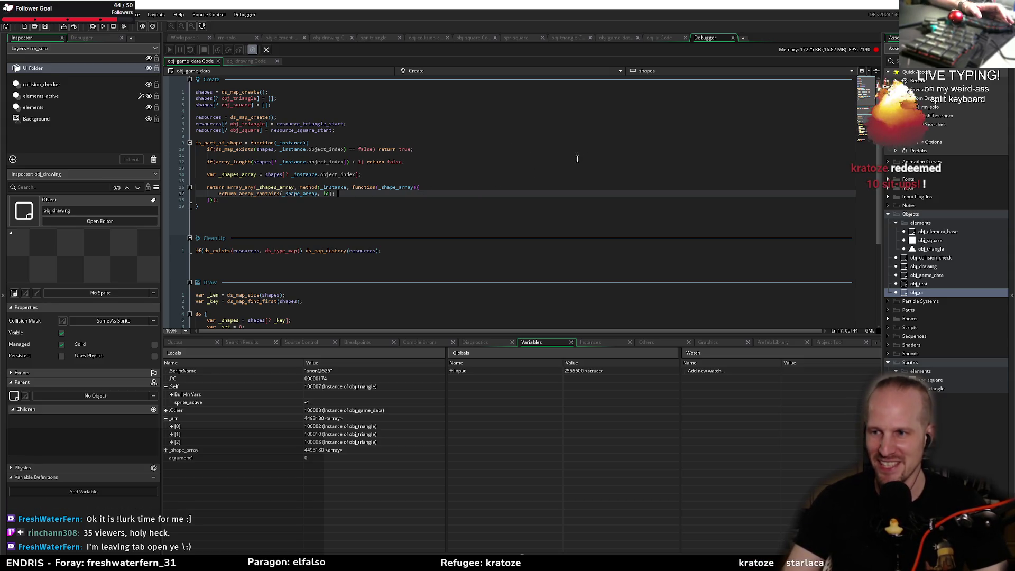
pyautogui.hotkey('alt', 'Tab')
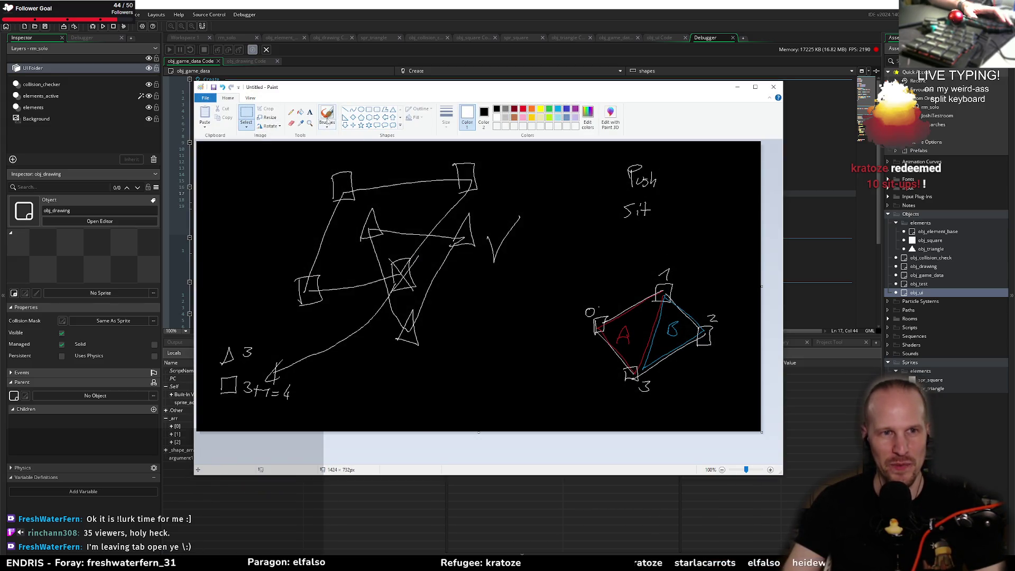
# - With the Pencil, undo the mark beside Push, draw a 1 after Sit, and minimize Paint
pyautogui.click(291, 112)
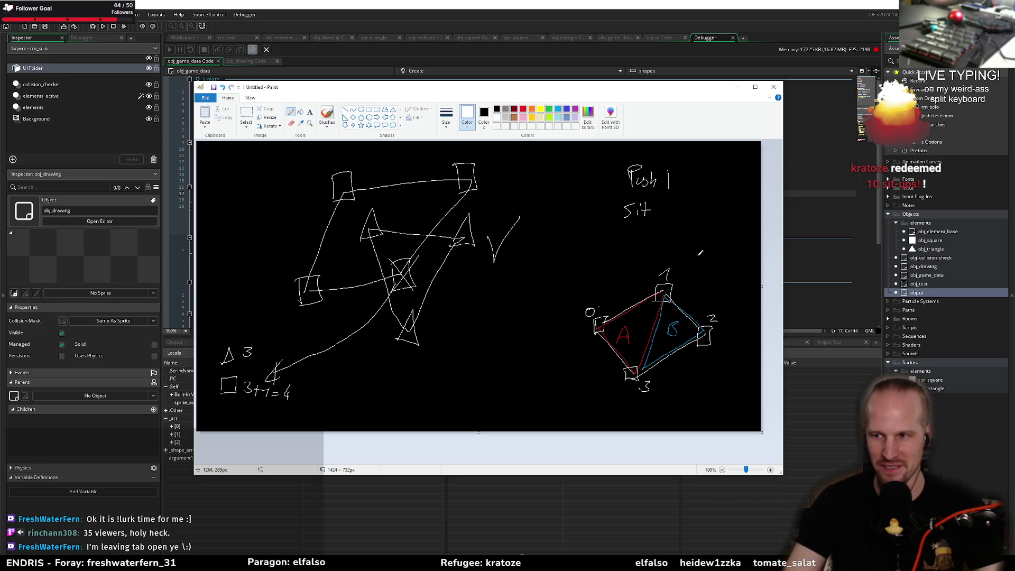
pyautogui.hotkey('ctrl', 'z')
pyautogui.moveTo(661, 204); pyautogui.dragTo(664, 211)
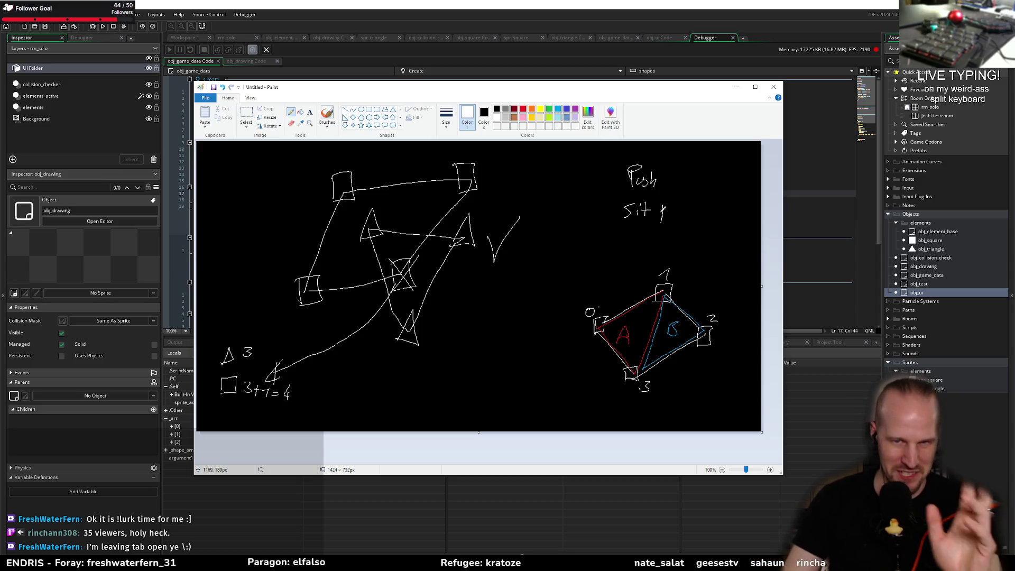
pyautogui.moveTo(671, 201); pyautogui.dragTo(667, 205)
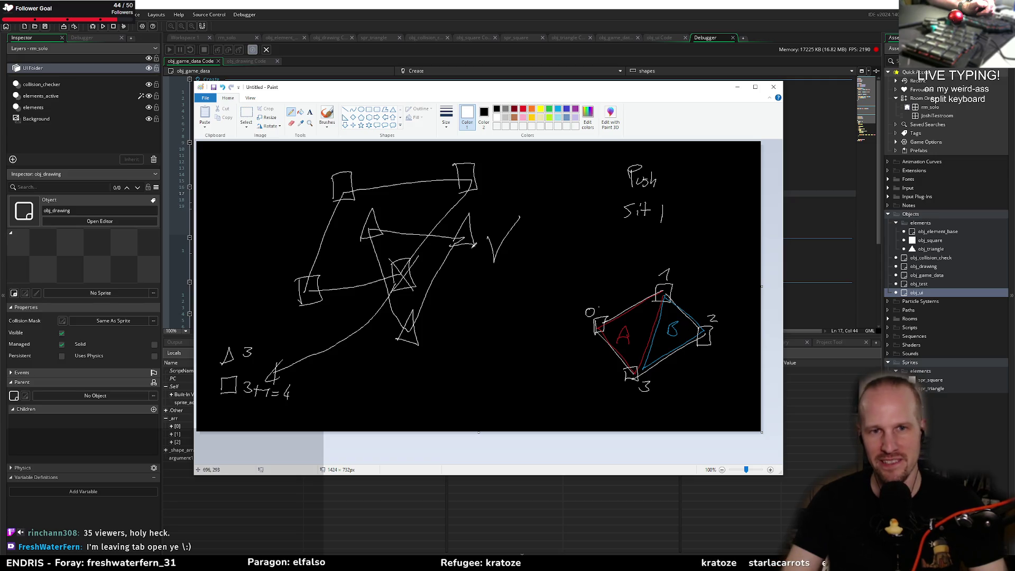
pyautogui.click(575, 26)
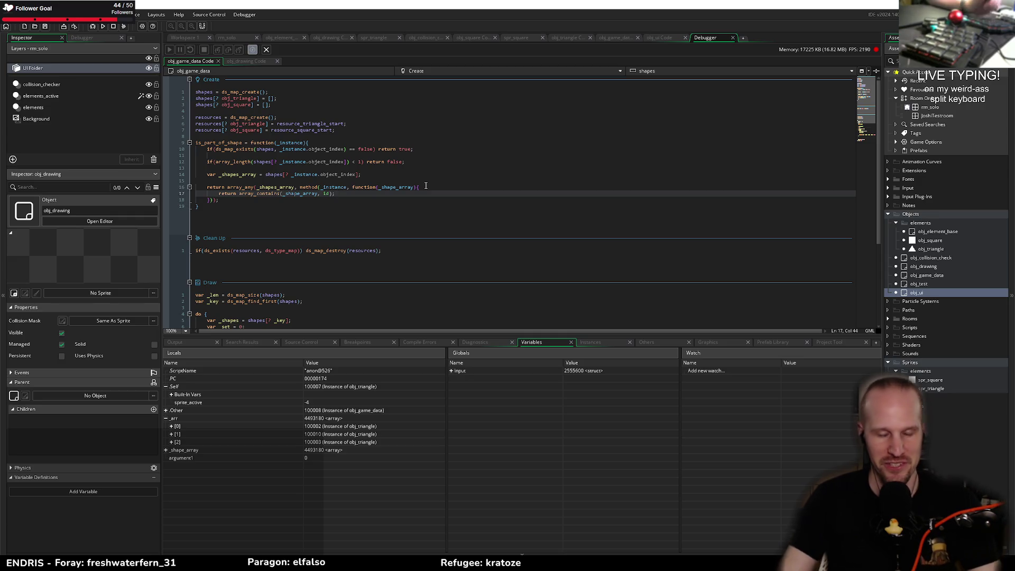
# - Review lines 13–19 of obj_game_data's Create code, then return to the Paint sketch
pyautogui.click(406, 179)
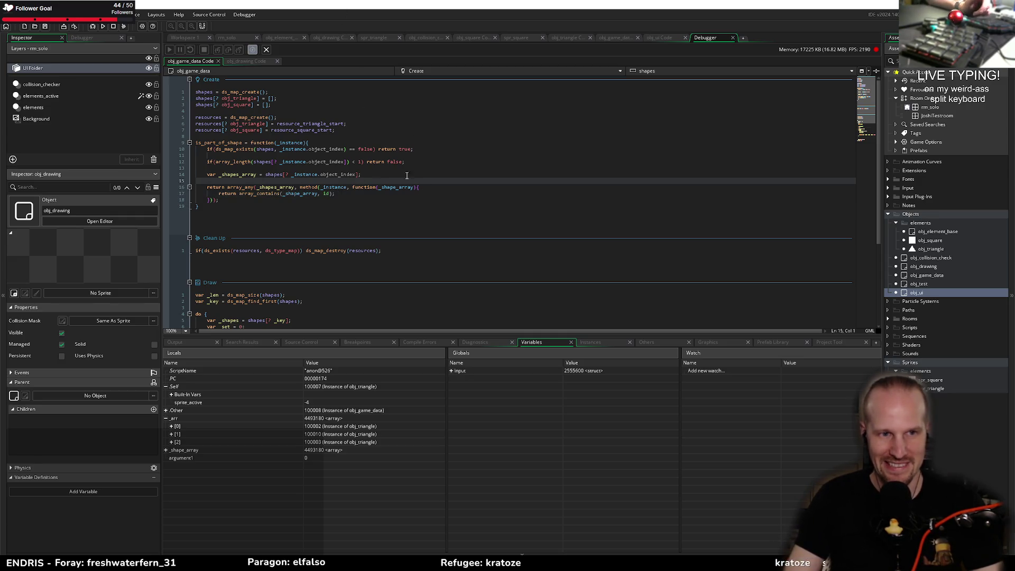
pyautogui.click(377, 174)
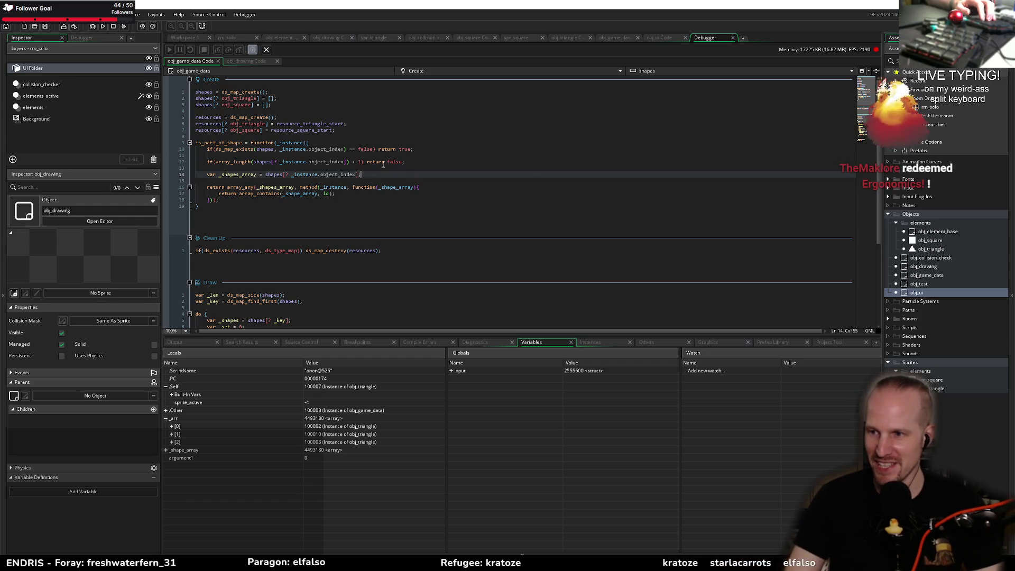
pyautogui.click(280, 199)
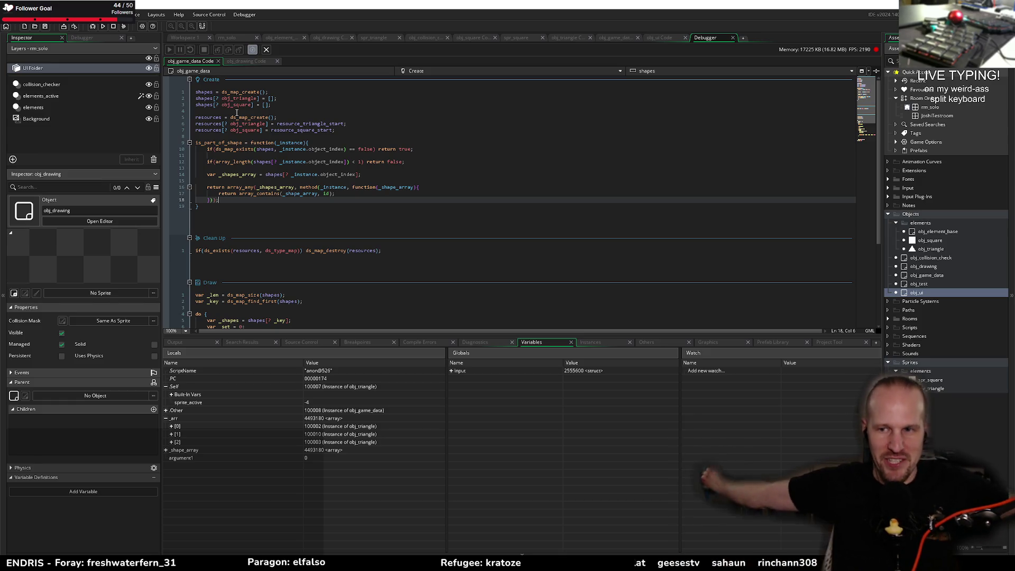
pyautogui.click(398, 177)
pyautogui.click(417, 170)
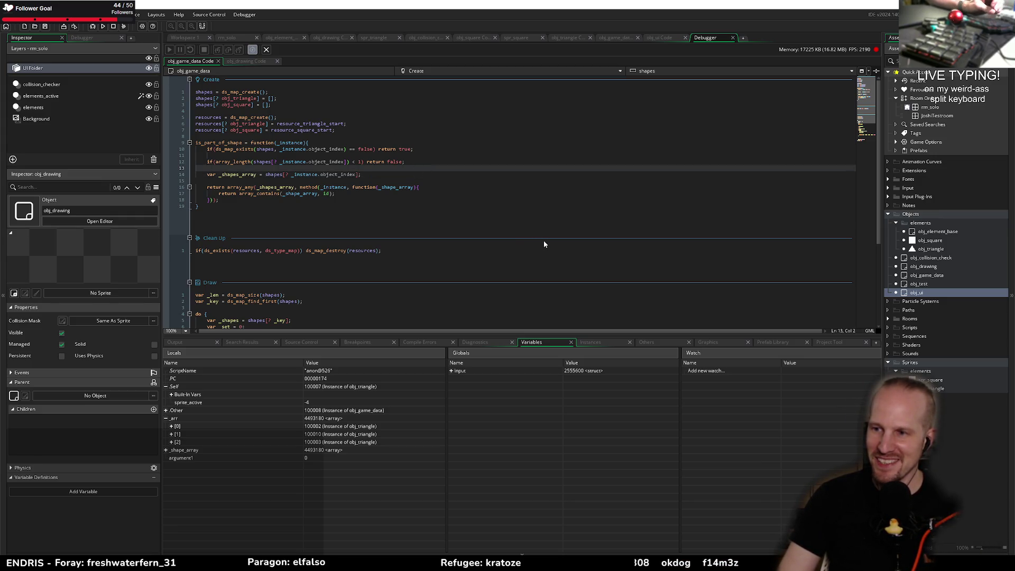
pyautogui.click(364, 206)
pyautogui.click(331, 180)
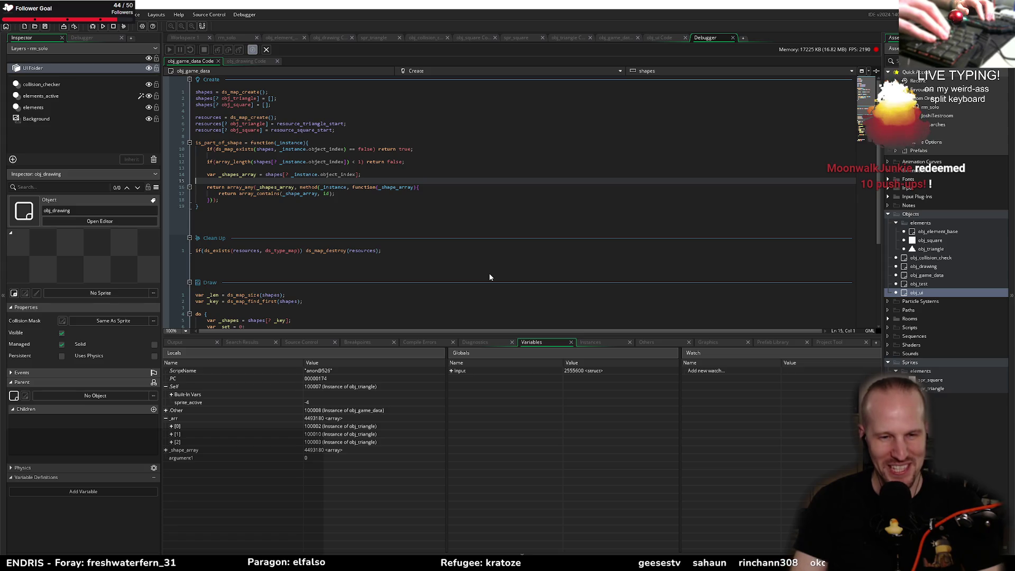
pyautogui.hotkey('alt', 'Tab')
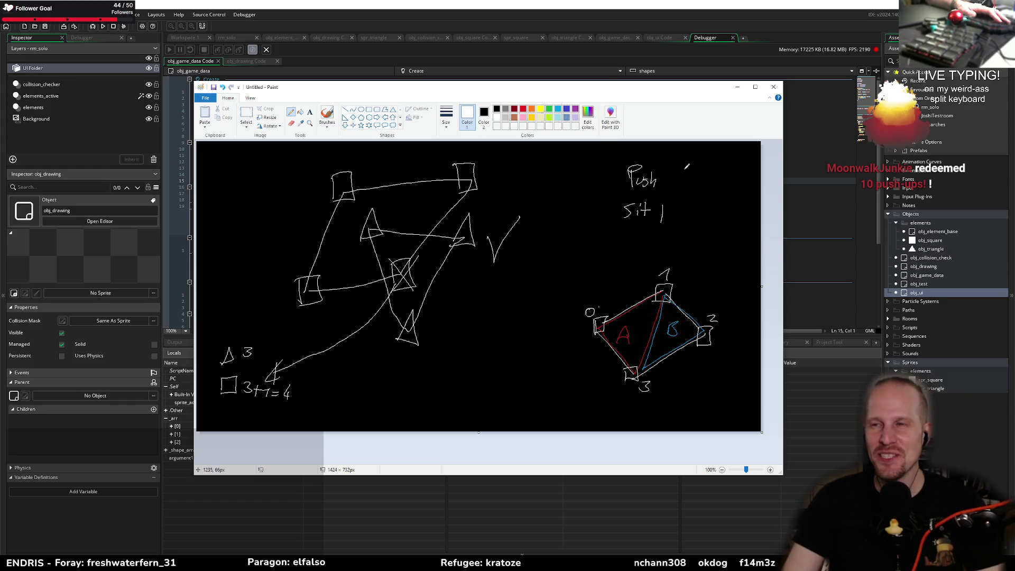
# - Draw a 1 tally after Push in the sketch and switch back to GameMaker
pyautogui.moveTo(666, 168); pyautogui.dragTo(665, 186)
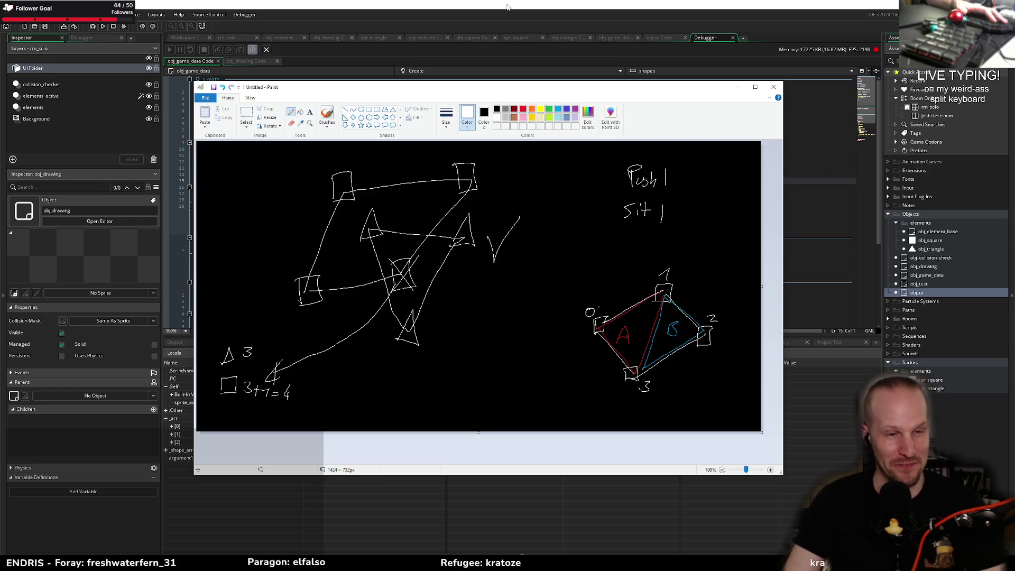
pyautogui.click(506, 6)
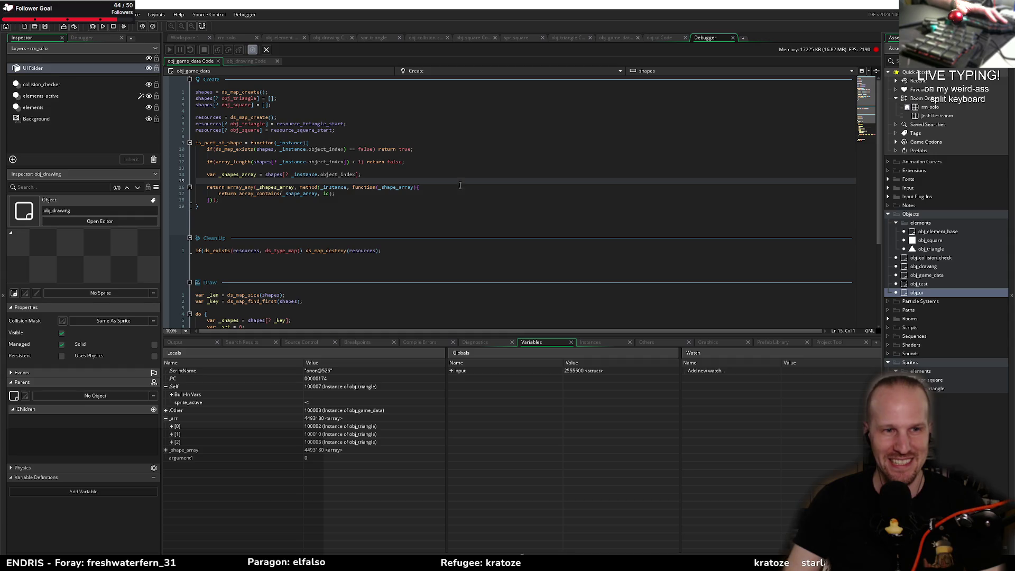
# - Place the cursor at the end of line 18 of the Create code, then open the window switcher
pyautogui.click(301, 200)
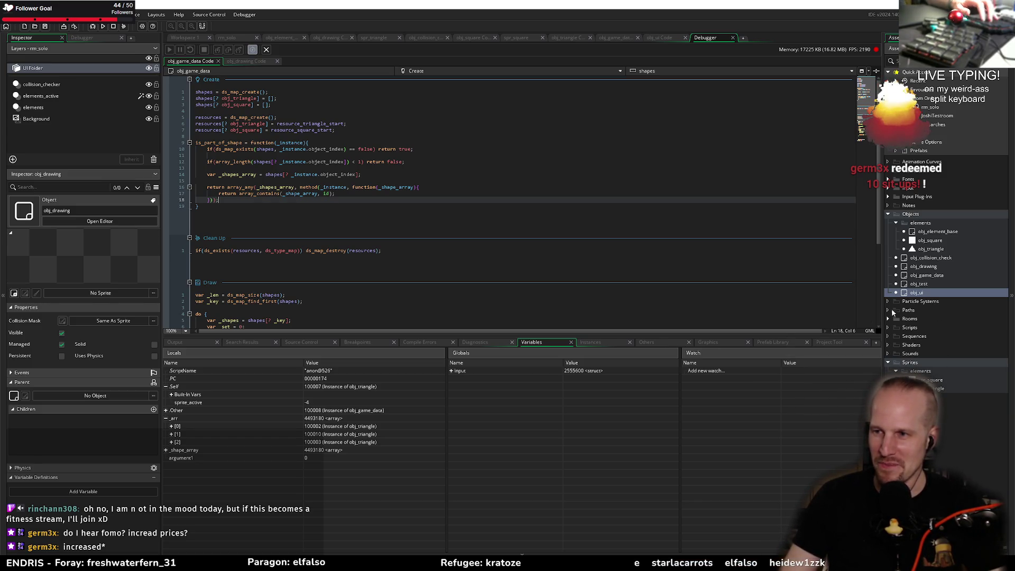
pyautogui.hotkey('alt', 'Tab')
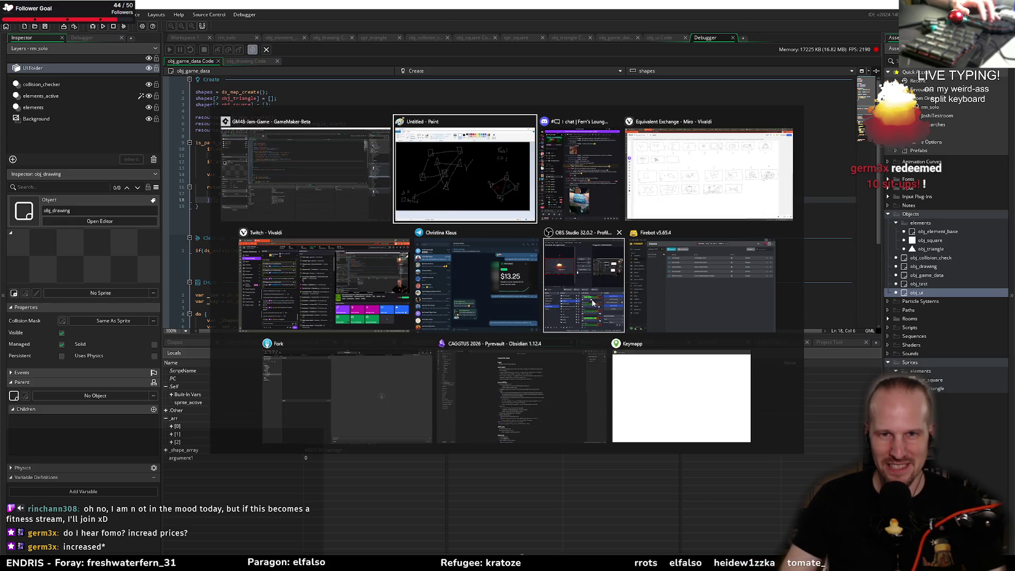
# - Add tally strokes so the notes read Push 11 and Sit 111, then return to GameMaker
pyautogui.click(453, 179)
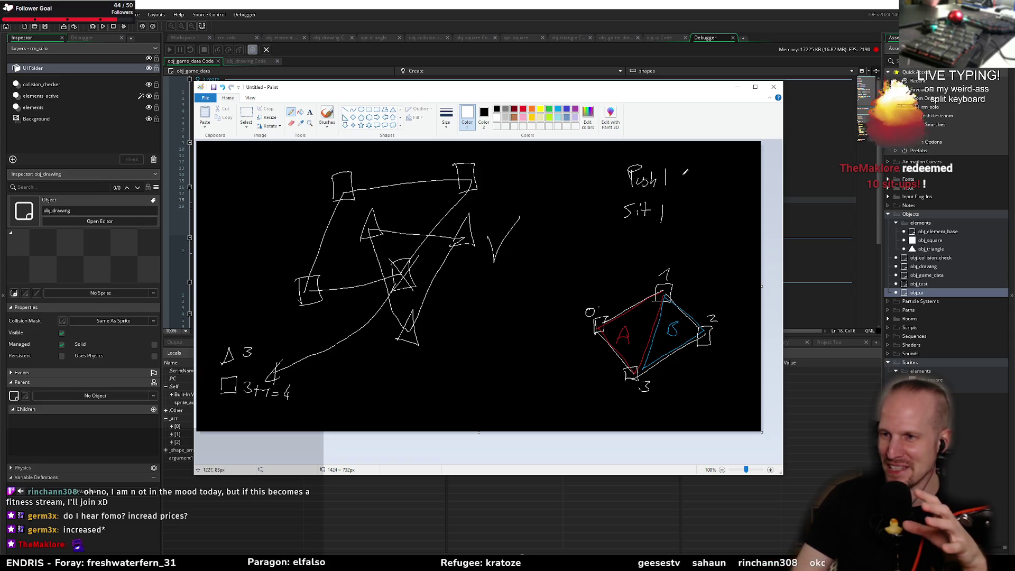
pyautogui.moveTo(662, 173); pyautogui.dragTo(669, 185)
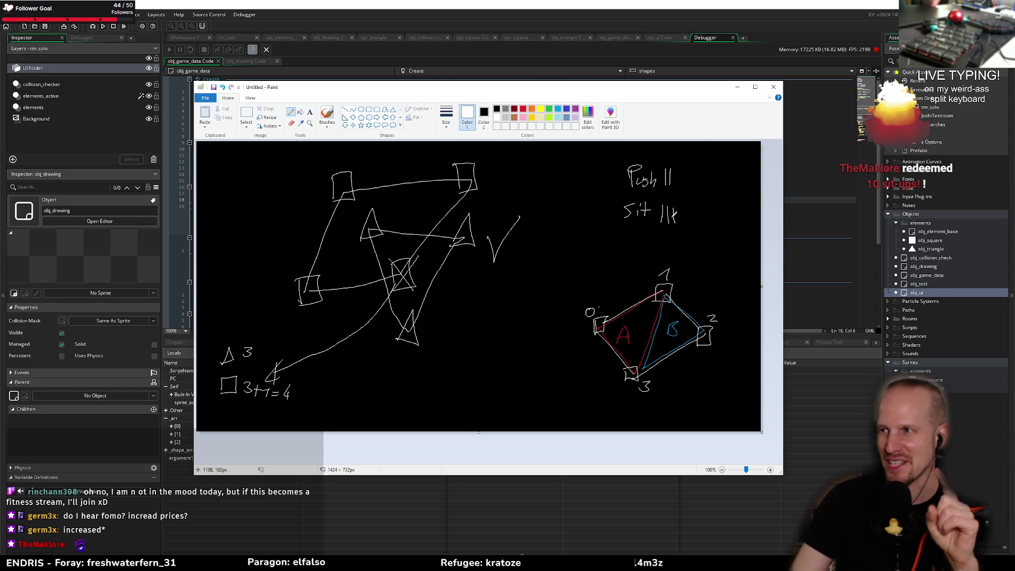
pyautogui.moveTo(681, 214); pyautogui.dragTo(677, 221)
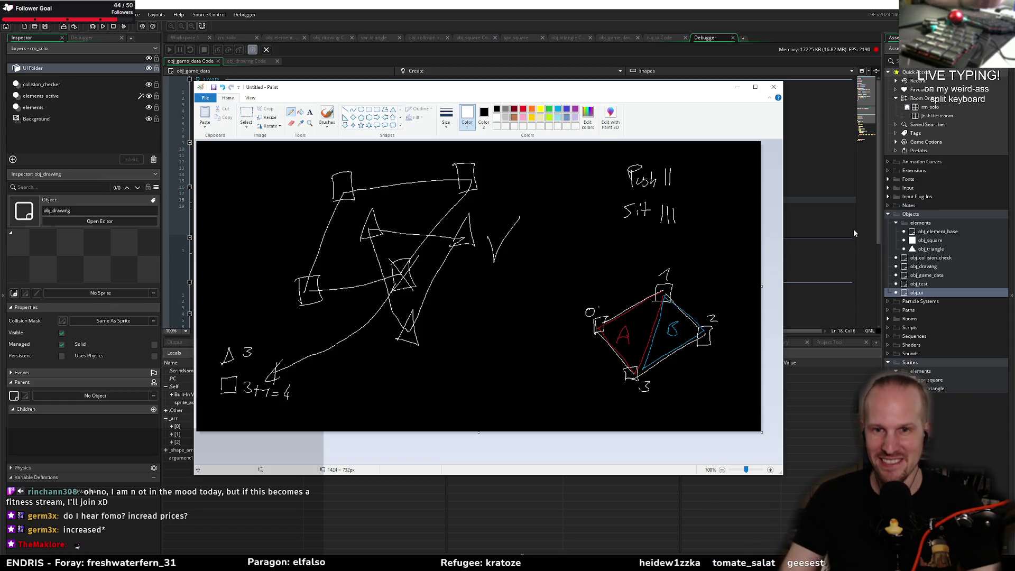
pyautogui.hotkey('alt', 'Tab')
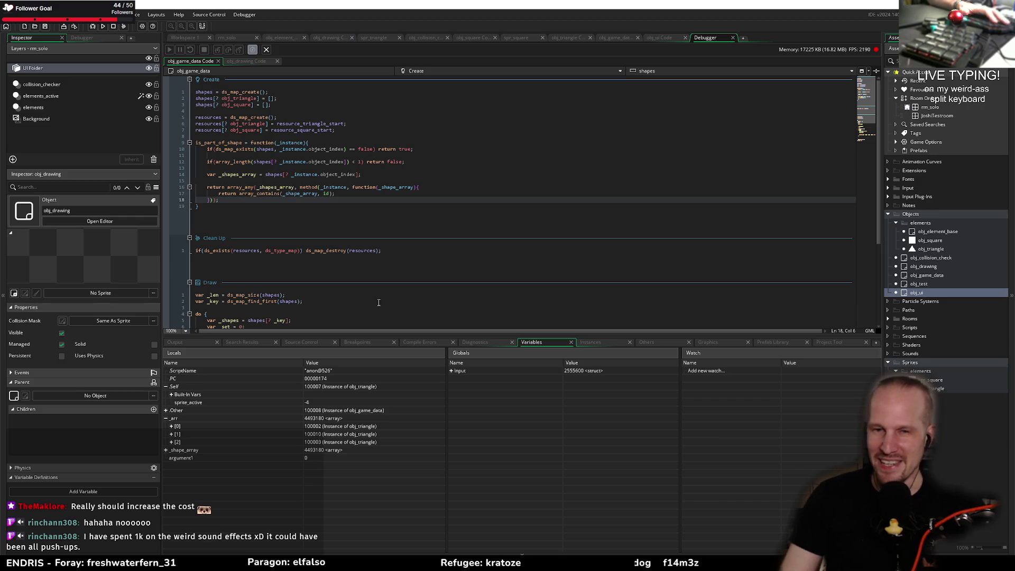
# - Restart the game from the debugger so it rebuilds with the current obj_game_data code
pyautogui.click(277, 187)
pyautogui.click(279, 205)
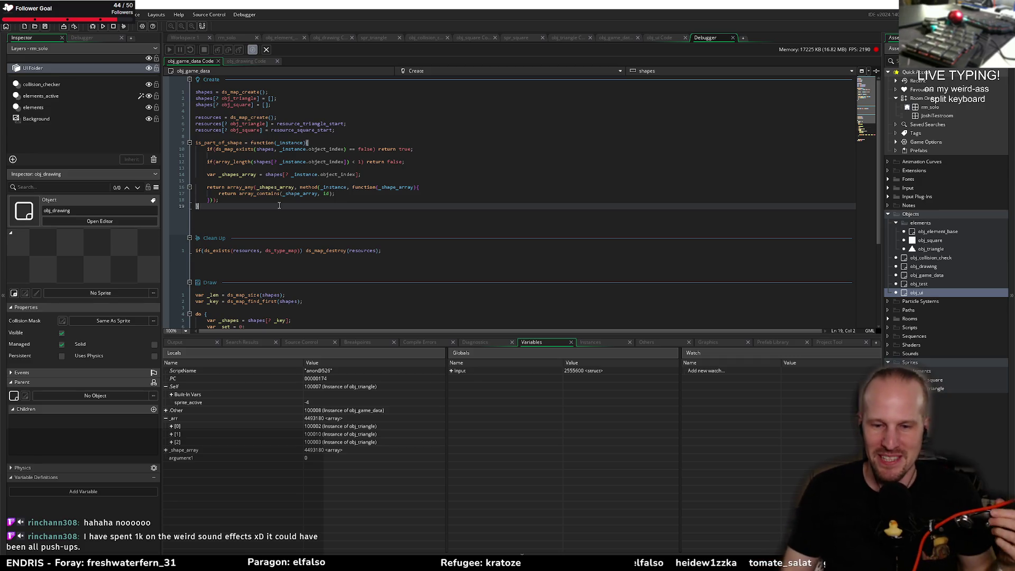
pyautogui.moveTo(232, 139)
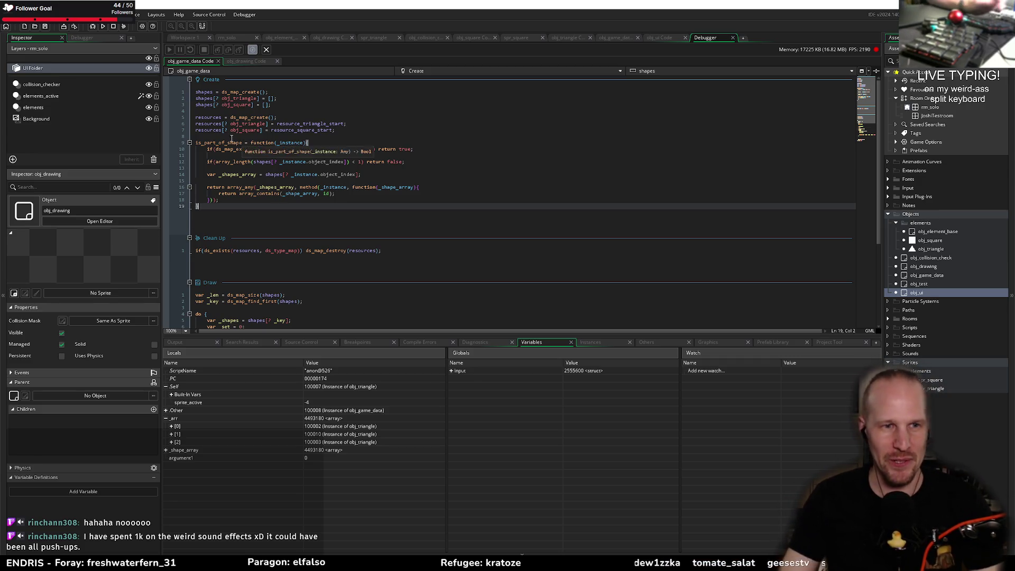
pyautogui.click(335, 200)
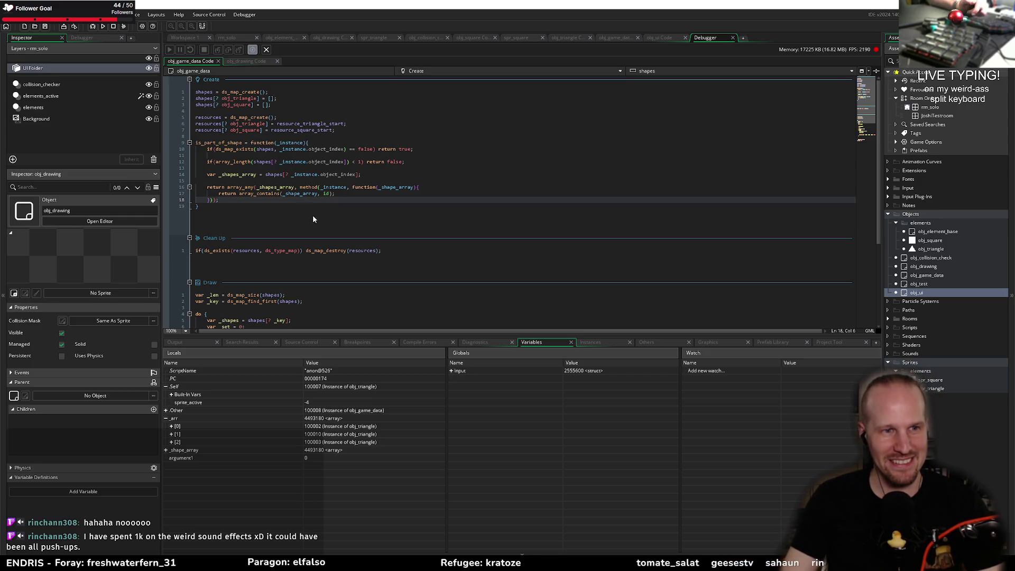
pyautogui.click(103, 26)
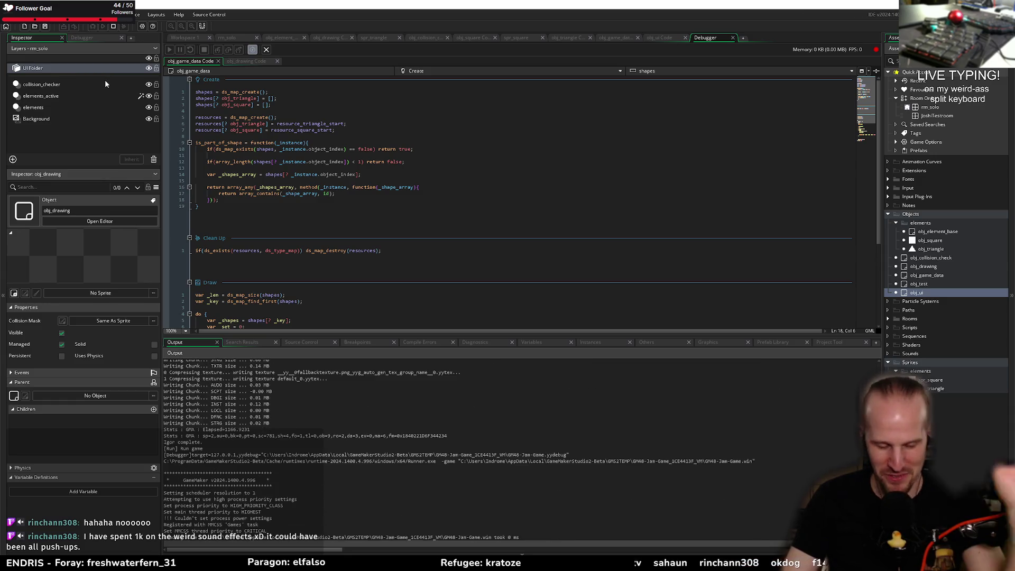
pyautogui.moveTo(482, 249)
pyautogui.mouseDown()
pyautogui.moveTo(667, 239)
pyautogui.moveTo(623, 356)
pyautogui.moveTo(528, 302)
pyautogui.moveTo(496, 269)
pyautogui.mouseUp()
pyautogui.moveTo(381, 299)
pyautogui.mouseDown()
pyautogui.moveTo(410, 279)
pyautogui.moveTo(625, 308)
pyautogui.moveTo(623, 363)
pyautogui.moveTo(472, 380)
pyautogui.moveTo(383, 299)
pyautogui.mouseUp()
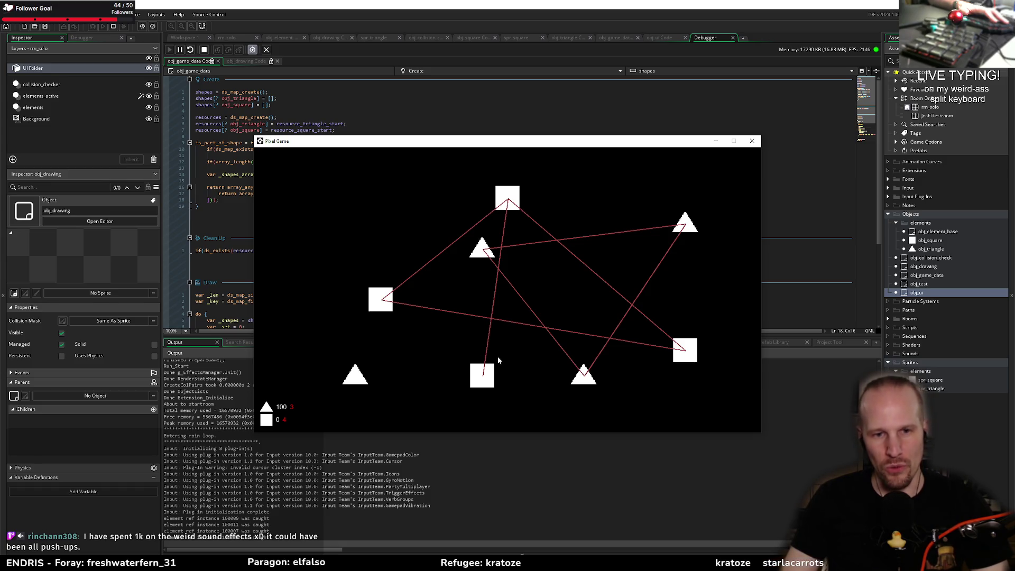
pyautogui.click(750, 142)
pyautogui.click(327, 175)
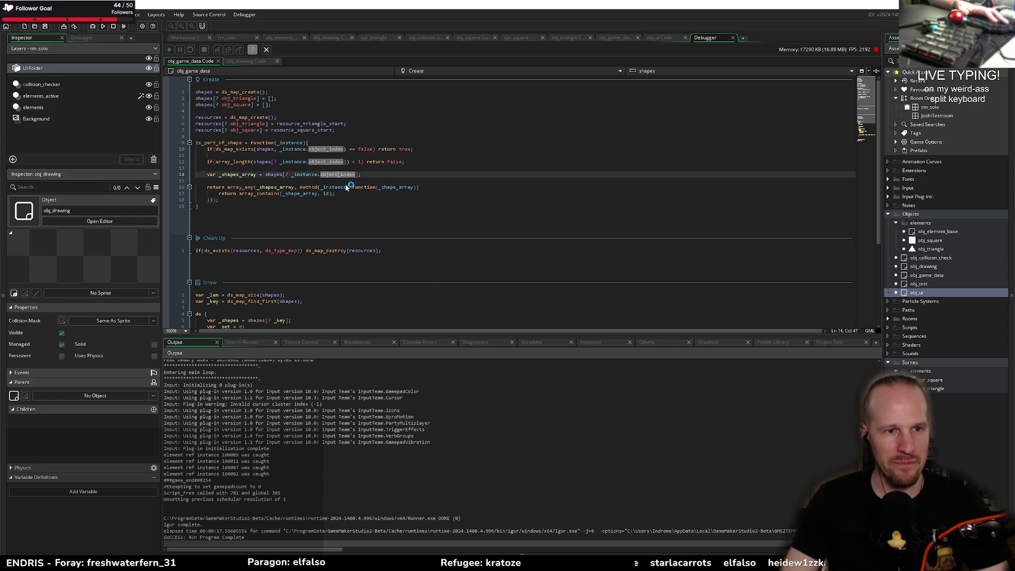
# - Change the Draw loop's repeat count to _len_shape - 1
pyautogui.scroll(-5, 358, 186)
pyautogui.click(345, 248)
pyautogui.press('Right')
pyautogui.press('Right')
pyautogui.press('Right')
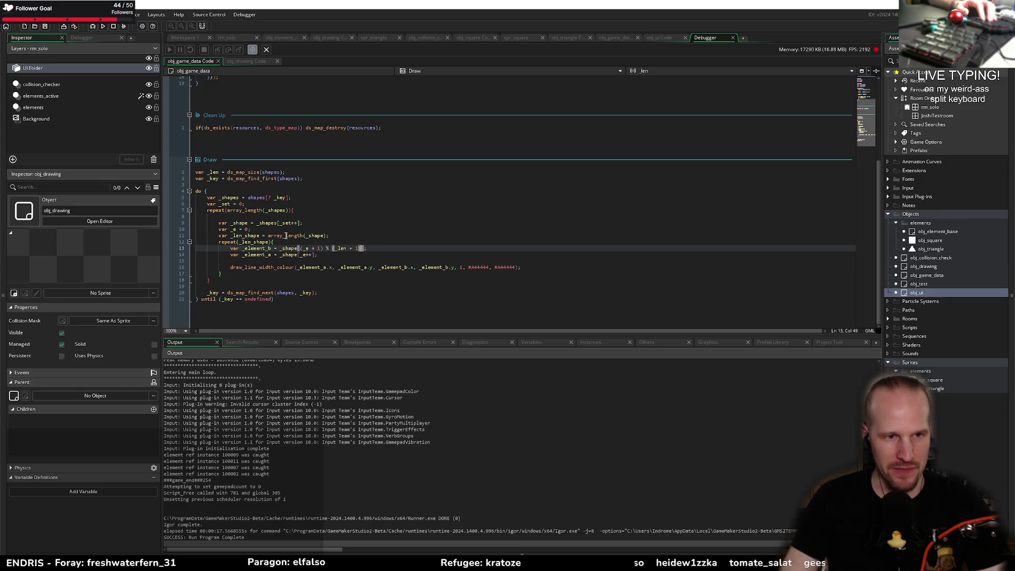
pyautogui.click(296, 236)
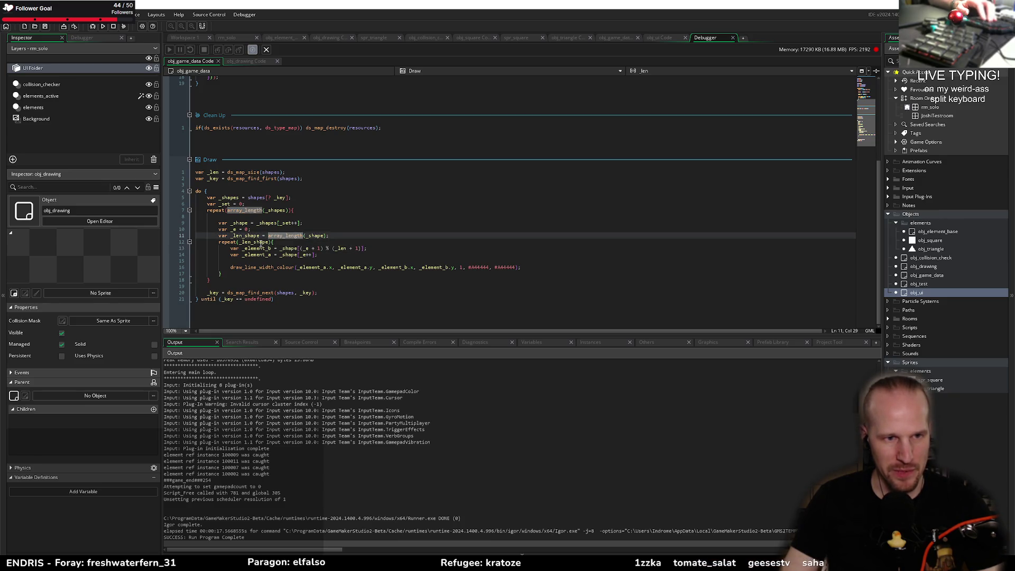
pyautogui.click(260, 242)
pyautogui.moveTo(478, 265)
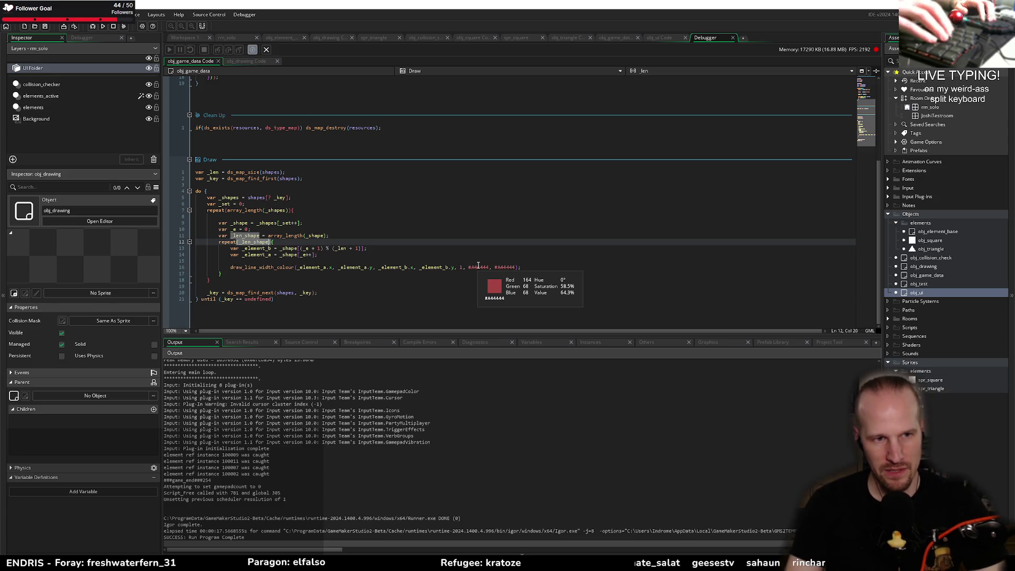
pyautogui.write('- 1')
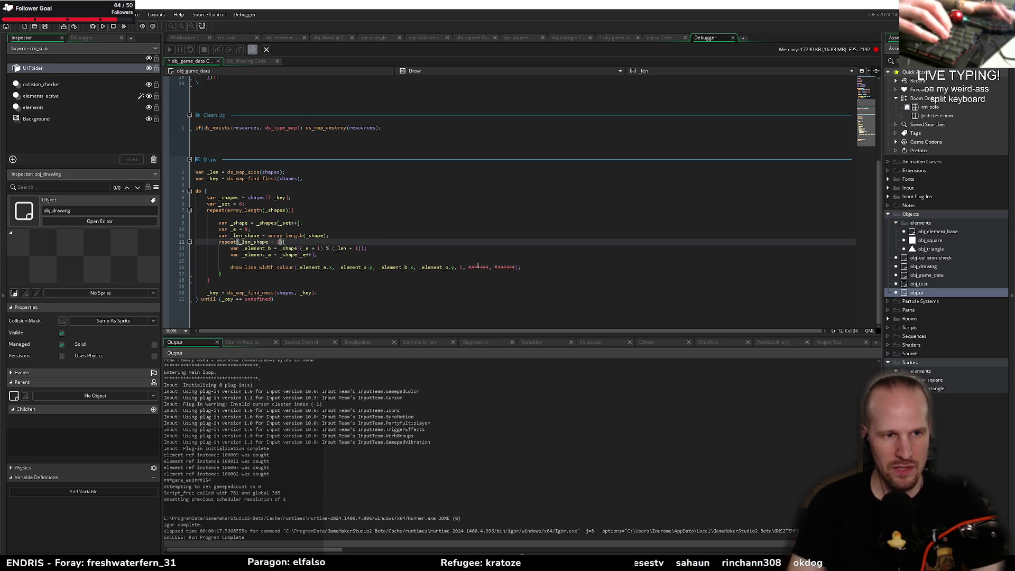
# - Move the _element_b line so it sits directly below _element_a
pyautogui.press('Down')
pyautogui.hotkey('ctrl', 'Right')
pyautogui.hotkey('ctrl', 'Right')
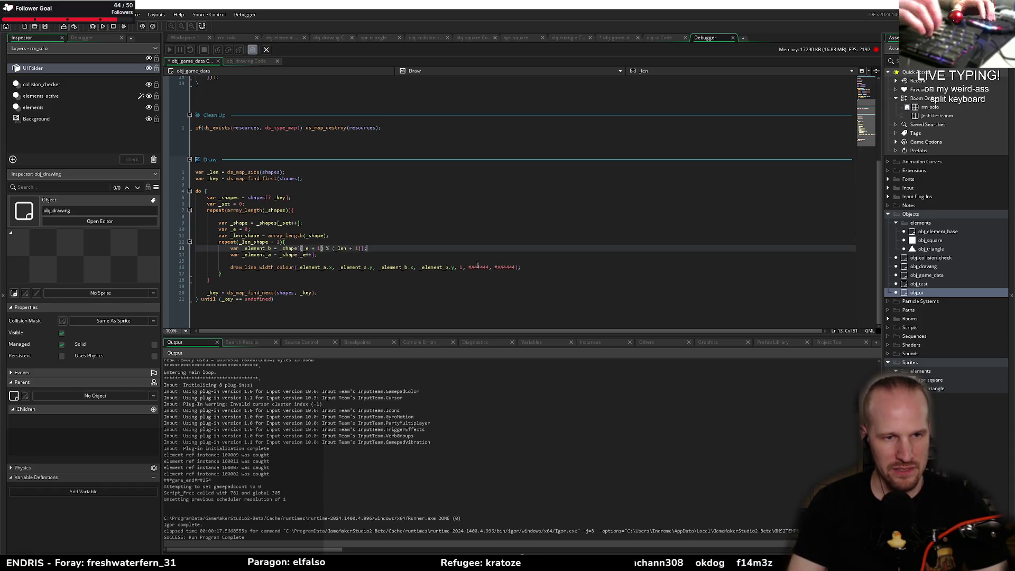
pyautogui.hotkey('shift', 'Home')
pyautogui.hotkey('ctrl', 'x')
pyautogui.press('Down')
pyautogui.press('End')
pyautogui.press('Return')
pyautogui.hotkey('ctrl', 'v')
pyautogui.press('Up')
pyautogui.press('Up')
pyautogui.press('Delete')
pyautogui.press('Down')
# - Simplify the indices to _element_a = _shape[_e] and _element_b = _shape[_e + 1], removing the modulo
pyautogui.press('Up')
pyautogui.press('End')
pyautogui.press('Left')
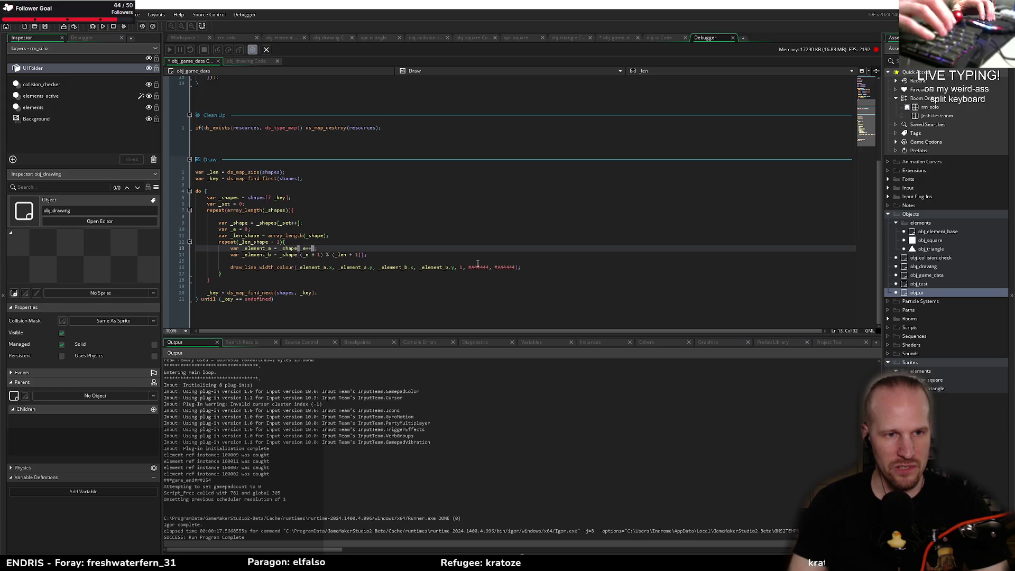
pyautogui.press('Down')
pyautogui.press('BackSpace')
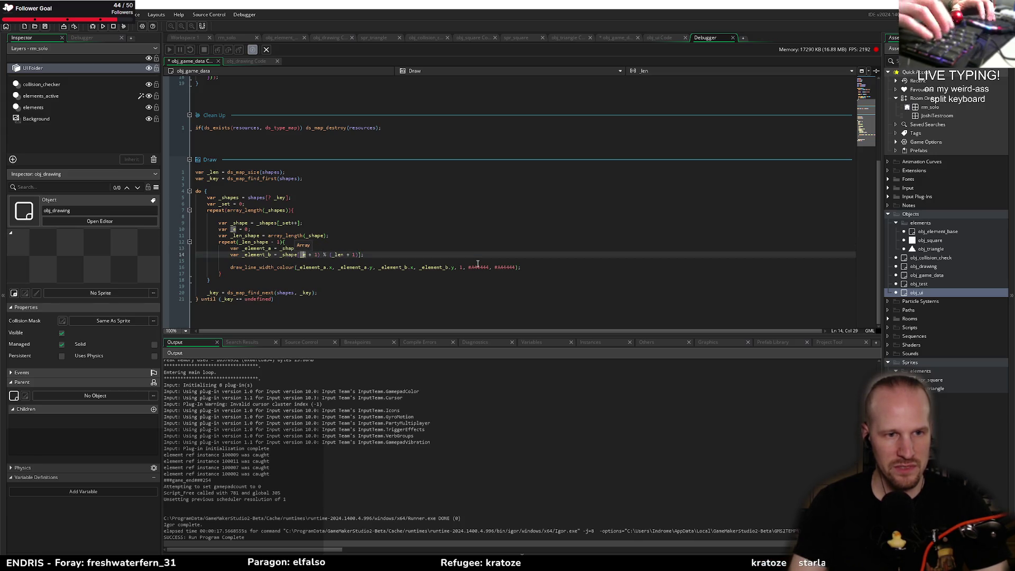
pyautogui.hotkey('shift', 'End')
pyautogui.hotkey('shift', 'Left')
pyautogui.press('BackSpace')
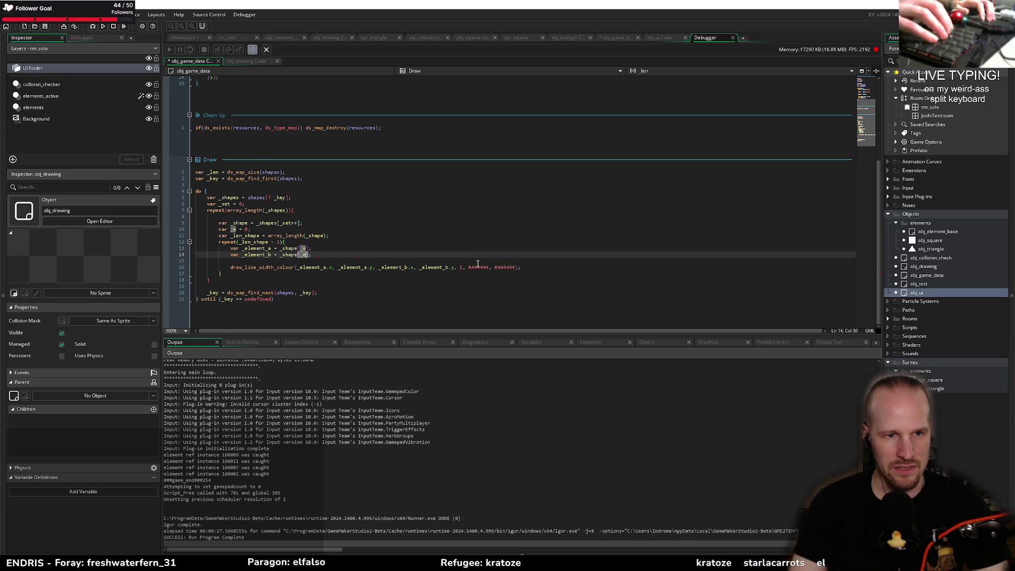
# - Add _e++; after draw_line_width_colour and paste a second line-drawing call after the loop
pyautogui.press('Down')
pyautogui.press('Down')
pyautogui.press('End')
pyautogui.press('Return')
pyautogui.press('Return')
pyautogui.write('_e++;')
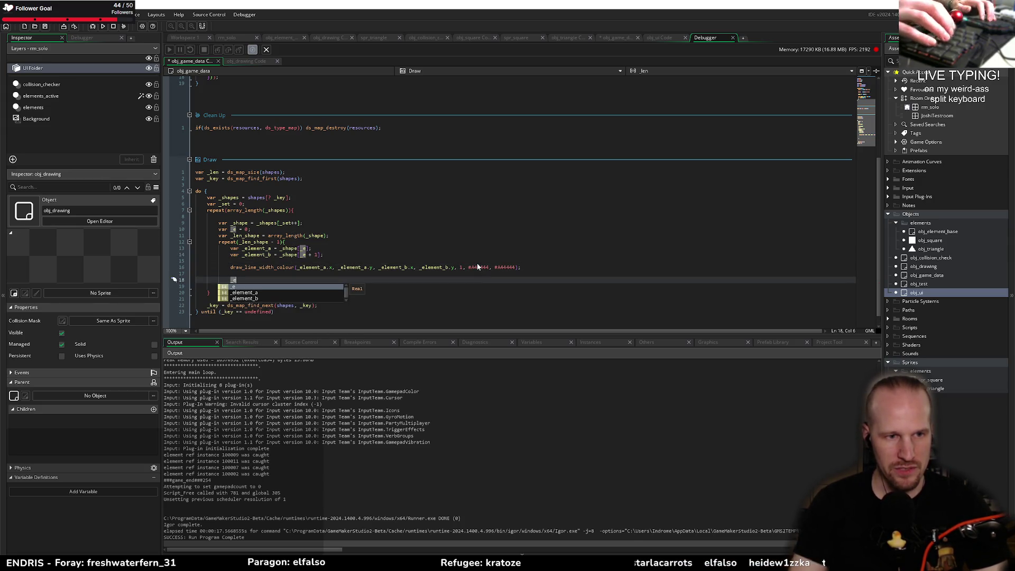
pyautogui.press('Down')
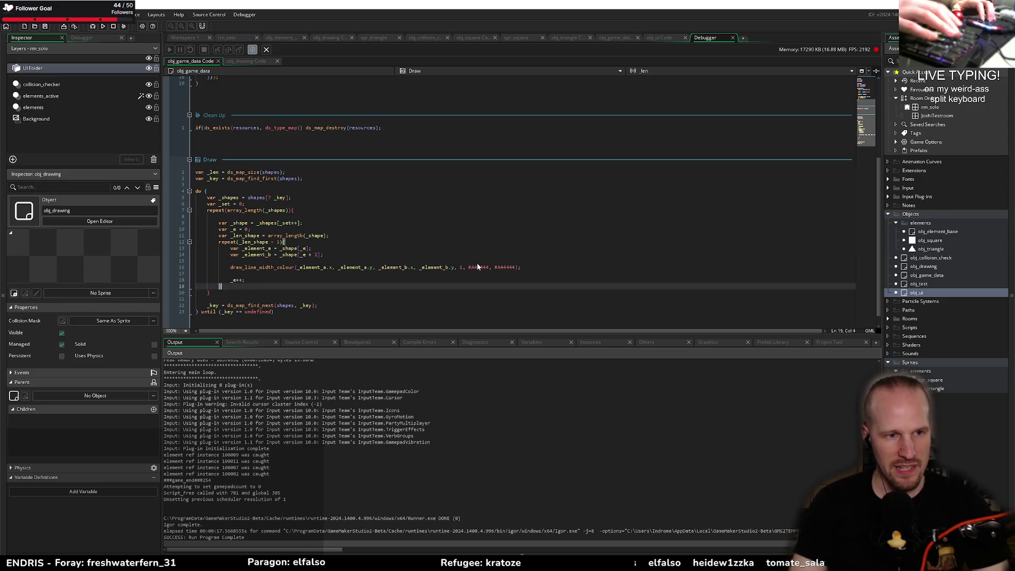
pyautogui.press('Return')
pyautogui.press('Return')
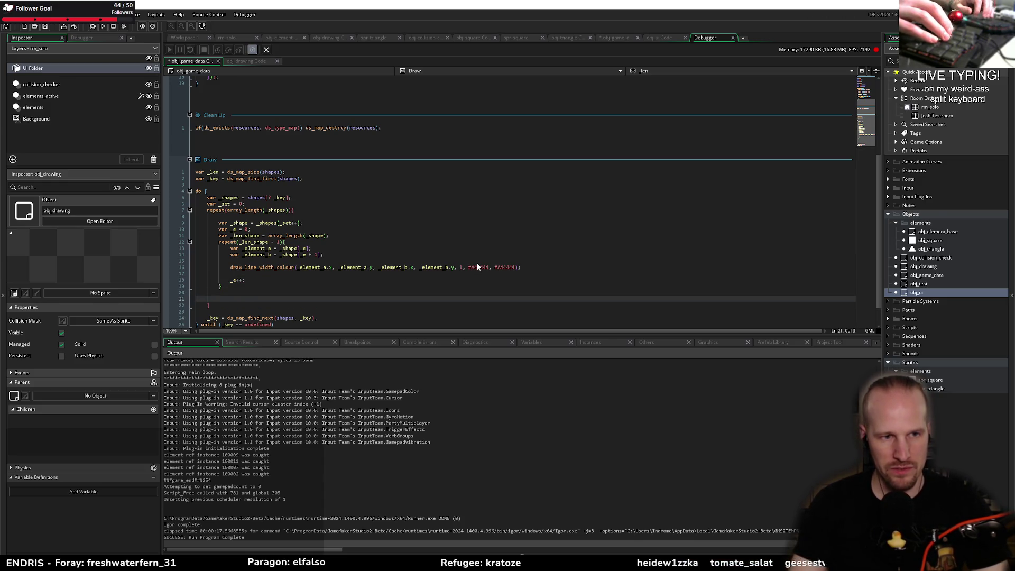
pyautogui.press('Up')
pyautogui.press('Up')
pyautogui.press('Up')
pyautogui.press('Home')
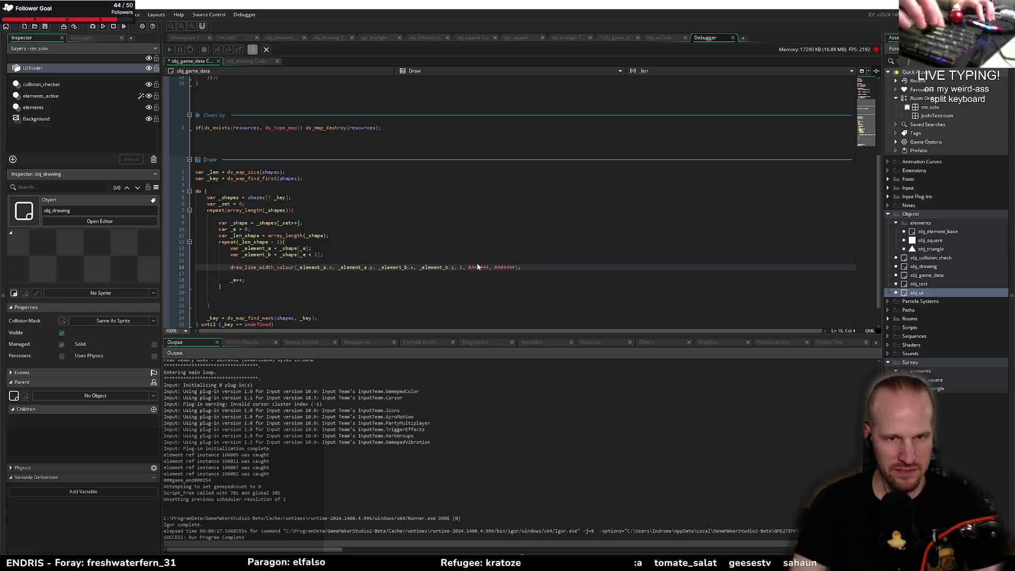
pyautogui.press('Down')
pyautogui.press('Down')
pyautogui.press('Down')
pyautogui.hotkey('ctrl', 'v')
# - Begin reworking the pasted draw call, trying _shape and array_last as its point source
pyautogui.hotkey('ctrl', 'Right')
pyautogui.hotkey('ctrl', 'Right')
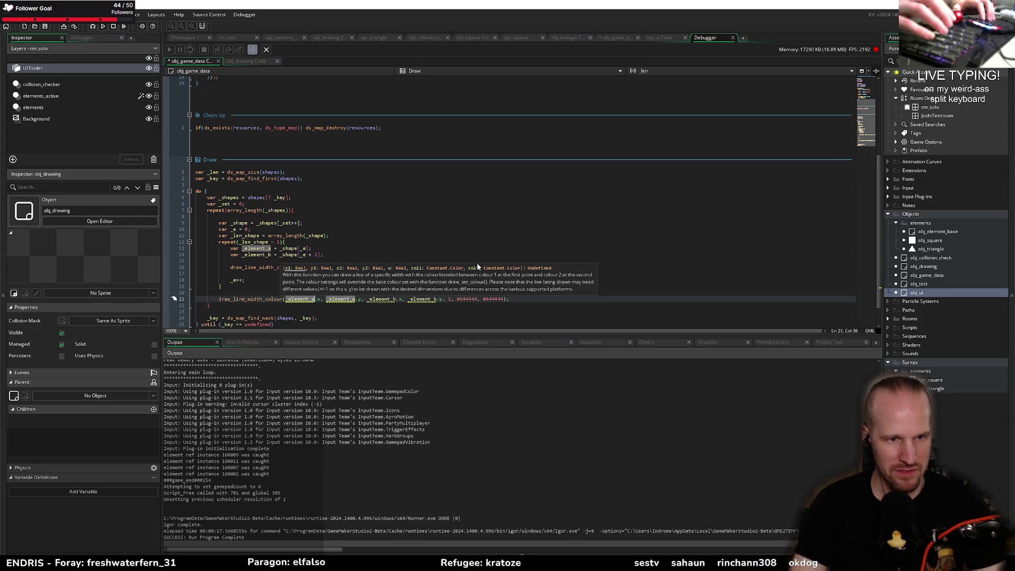
pyautogui.press('Escape')
pyautogui.press('Up')
pyautogui.press('Up')
pyautogui.press('Up')
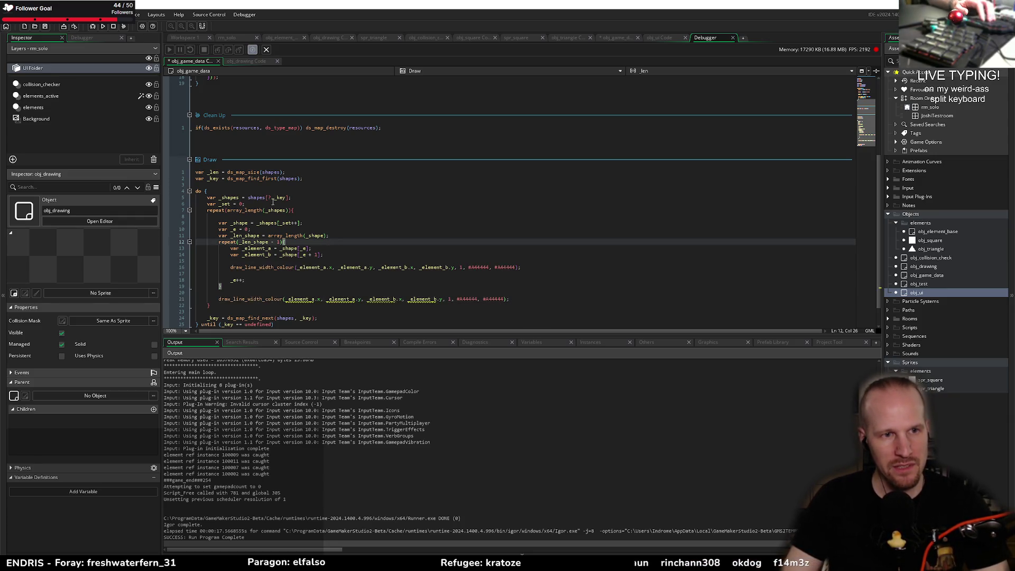
pyautogui.doubleClick(242, 224)
pyautogui.doubleClick(299, 299)
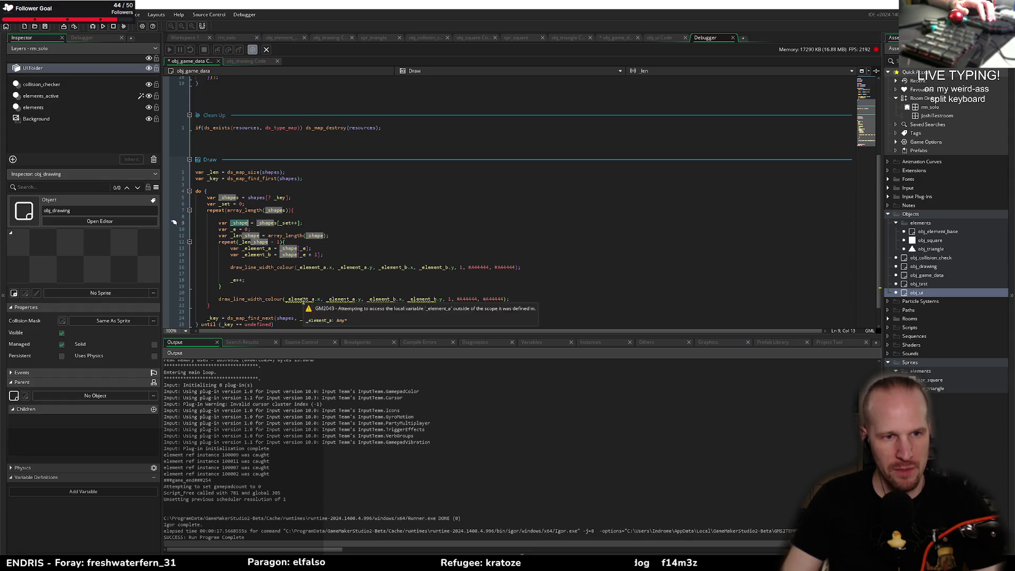
pyautogui.write('_shape')
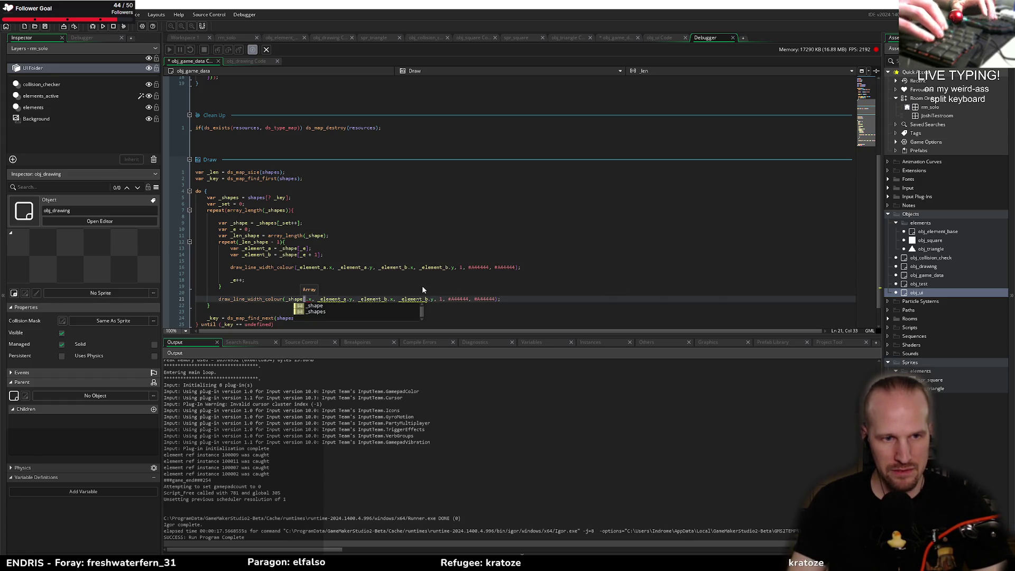
pyautogui.press('BackSpace')
pyautogui.press('BackSpace')
pyautogui.press('BackSpace')
pyautogui.write('arr')
pyautogui.write('ay_last')
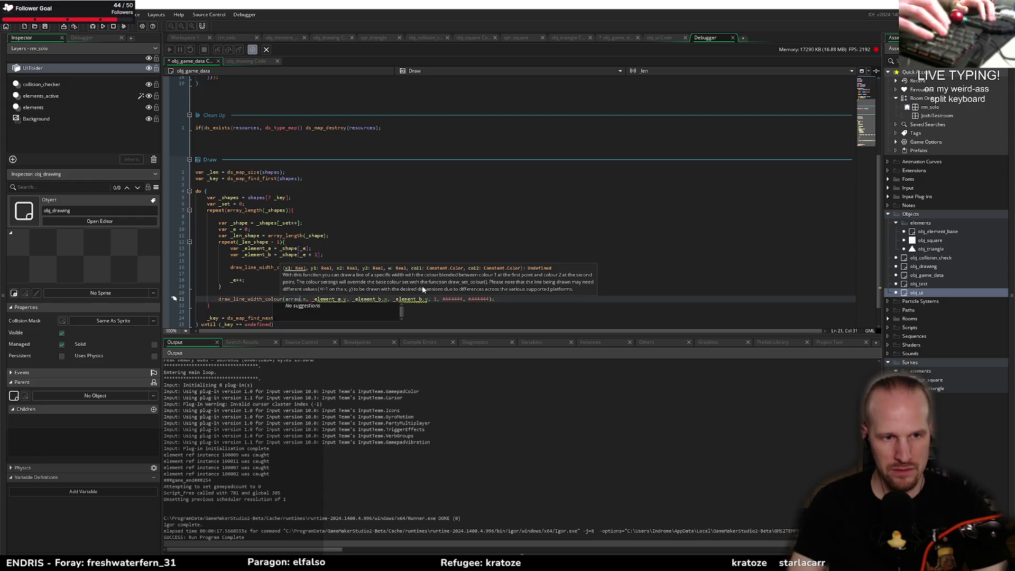
pyautogui.hotkey('ctrl', 'BackSpace')
# - Declare var _first = array_first(_shape); and var _last = array_last(_shape); above the draw call
pyautogui.click(421, 289)
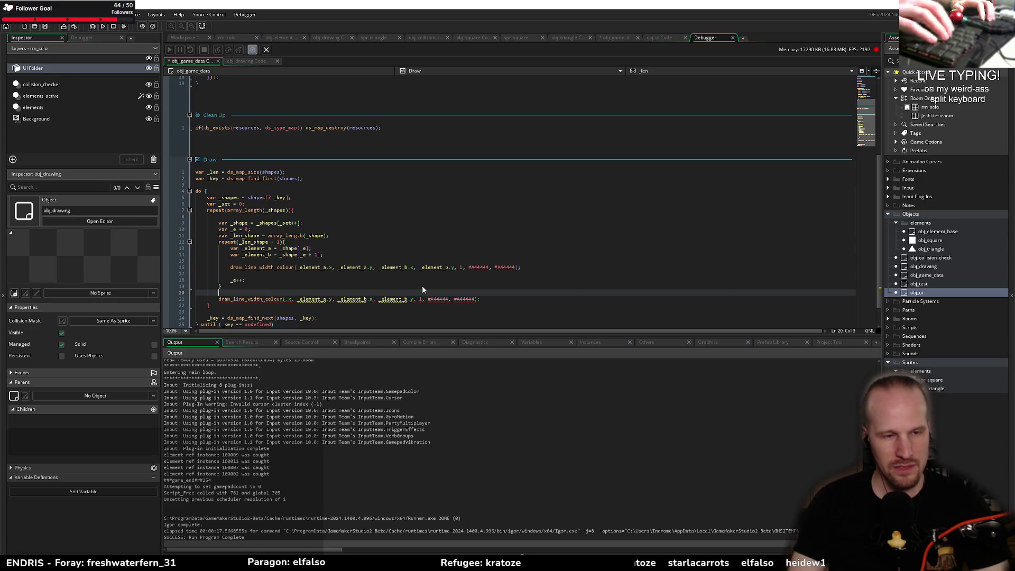
pyautogui.press('Return')
pyautogui.write('va')
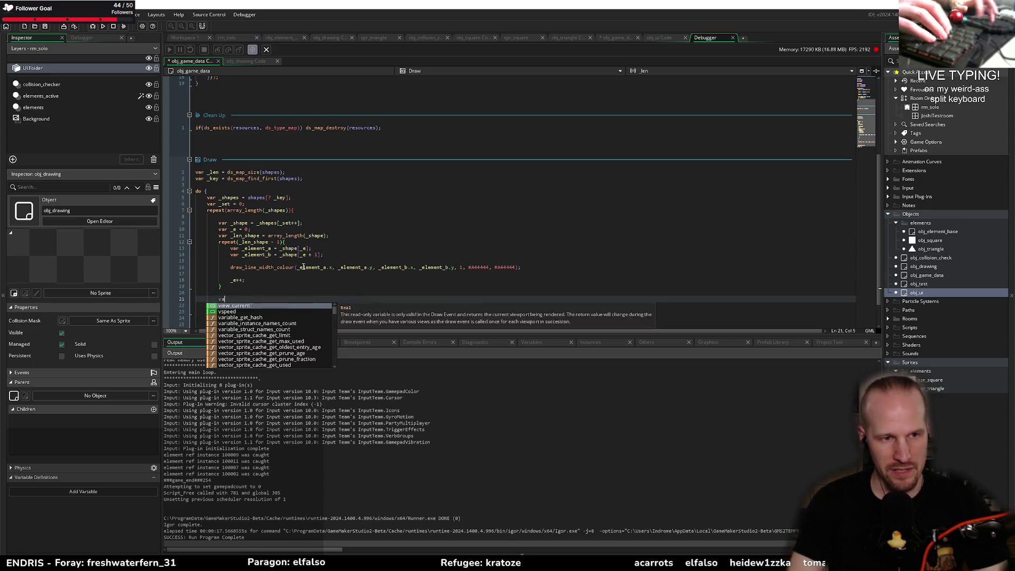
pyautogui.write('r _first')
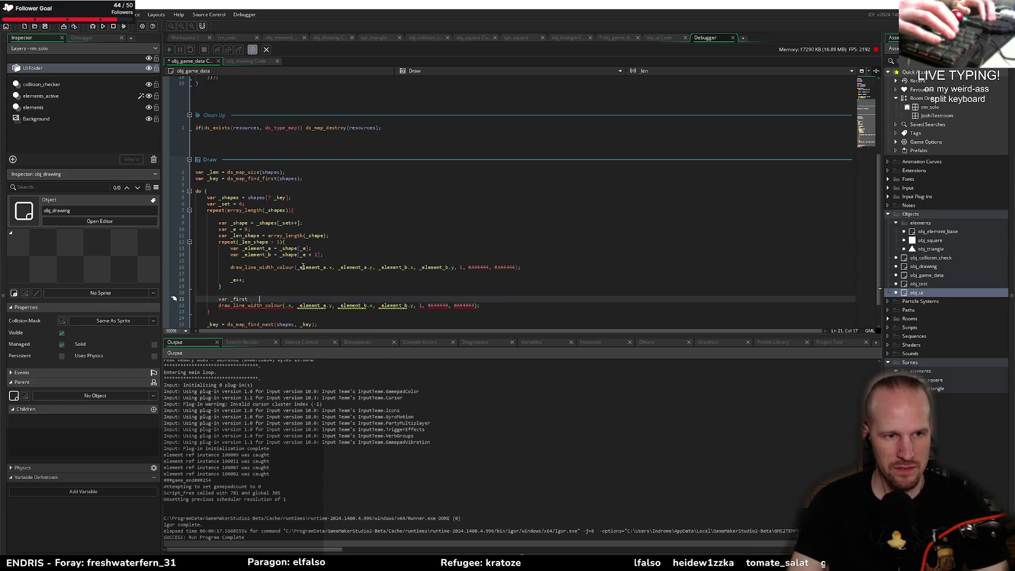
pyautogui.write(' = array_f')
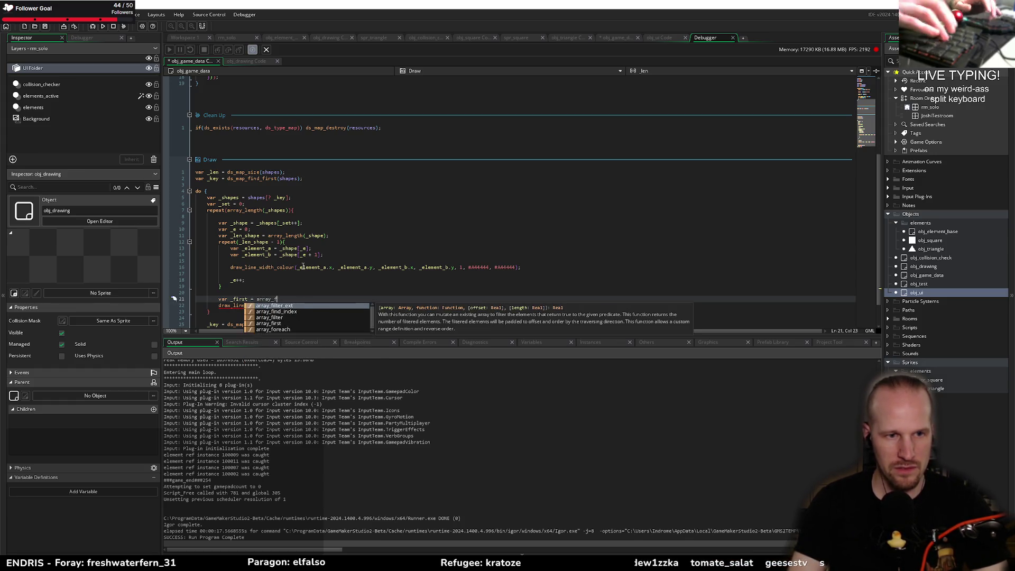
pyautogui.write('irst(_shape);')
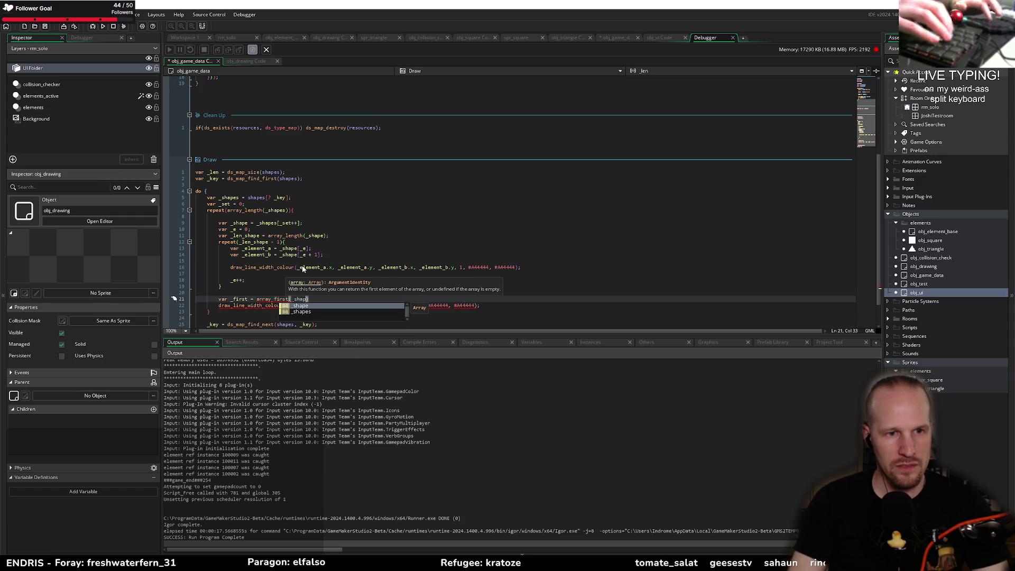
pyautogui.press('Return')
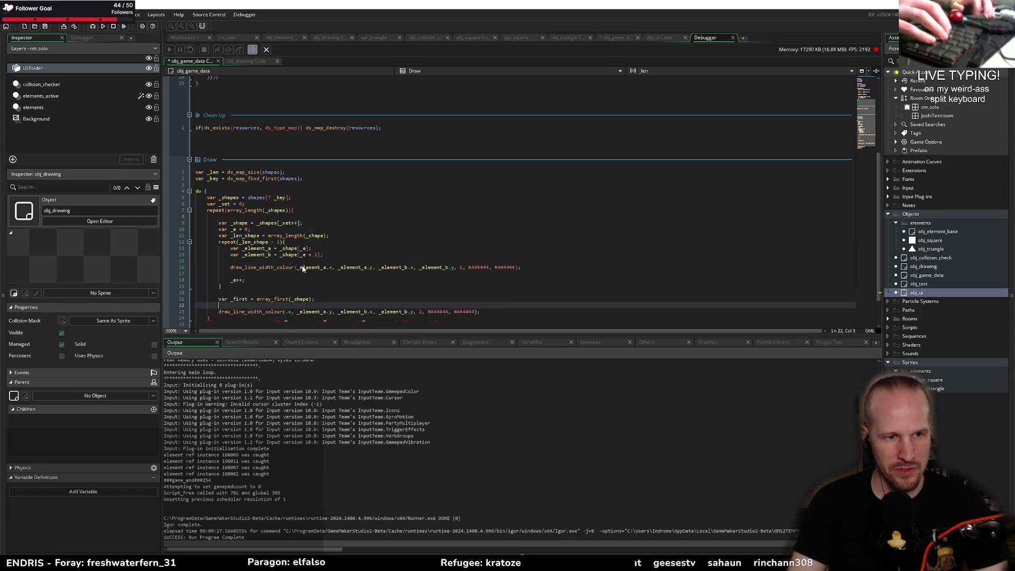
pyautogui.write('var _l')
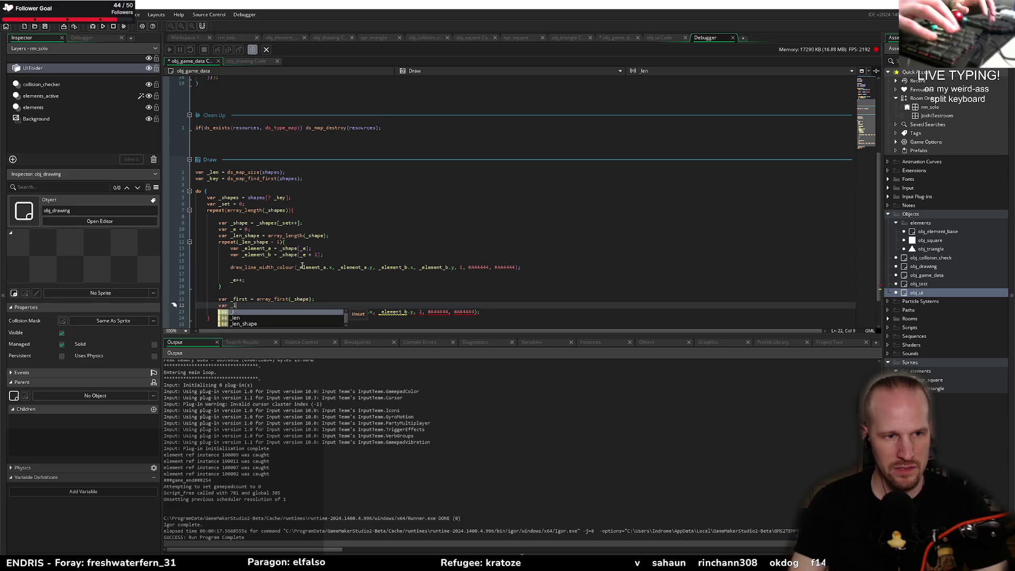
pyautogui.write('arst = array_')
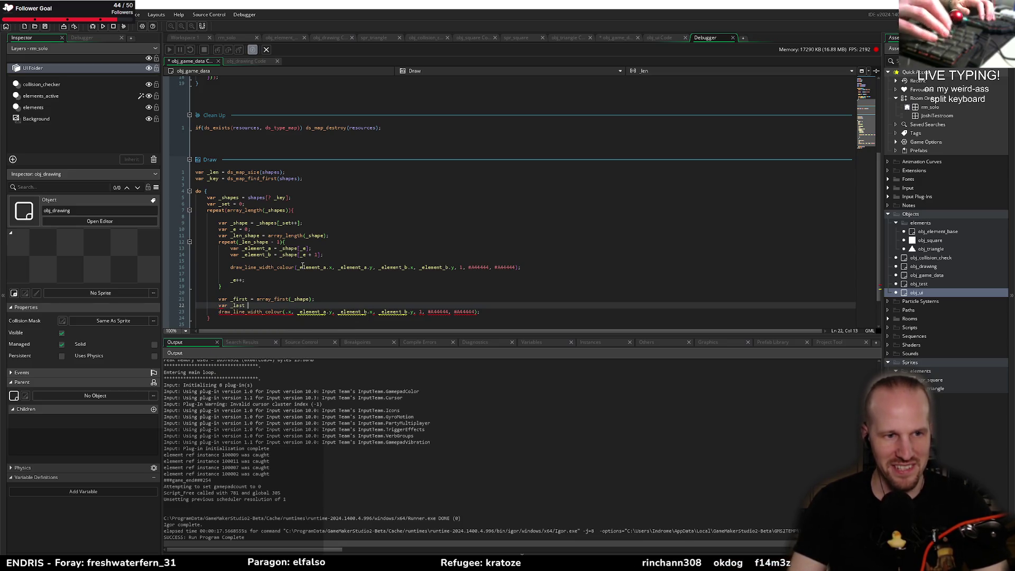
pyautogui.write('las')
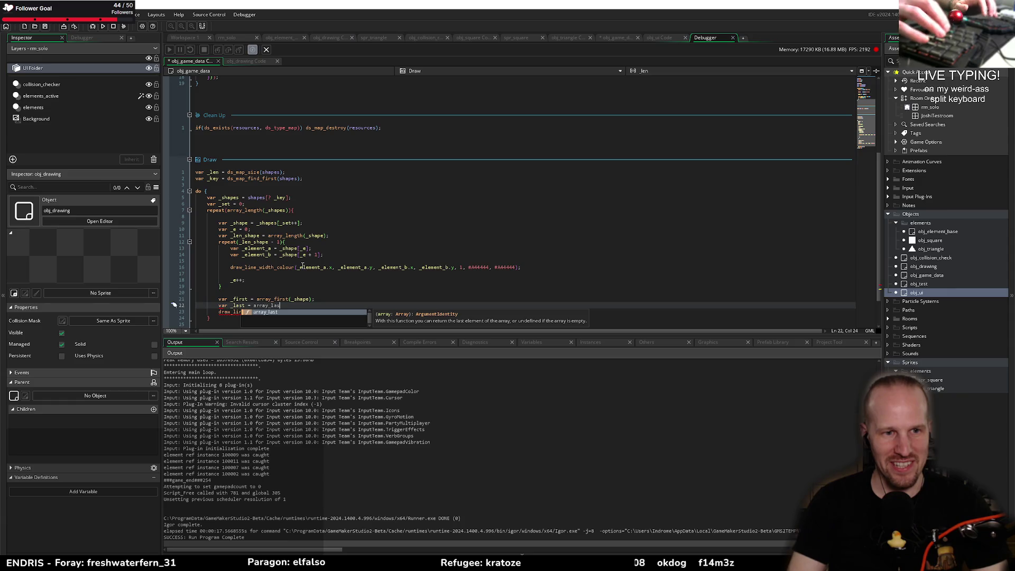
pyautogui.write('t(_shape);')
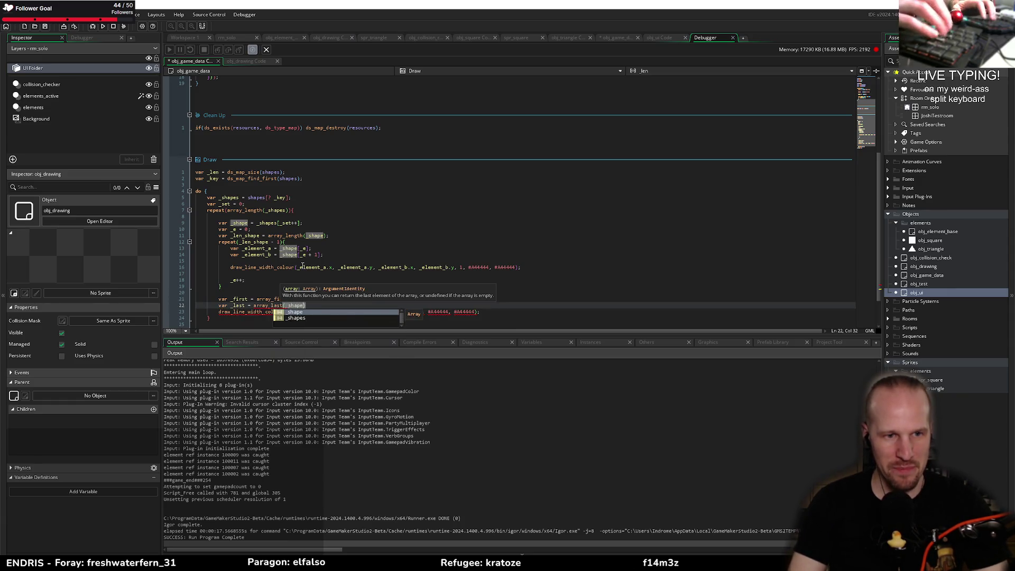
# - Make the final draw call run from _last.x, _last.y to _first.x, _first.y
pyautogui.doubleClick(236, 299)
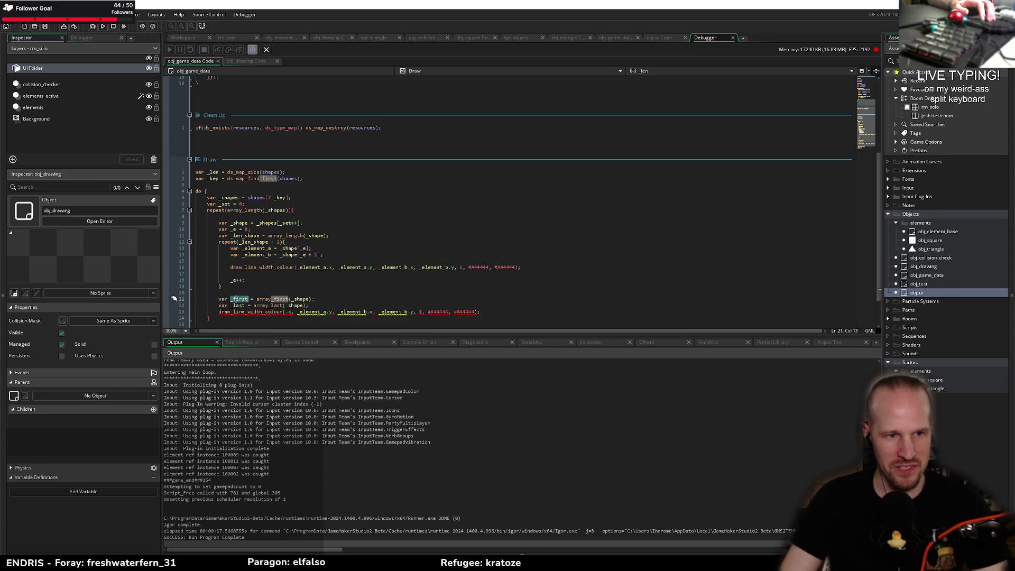
pyautogui.doubleClick(238, 306)
pyautogui.hotkey('ctrl', 'c')
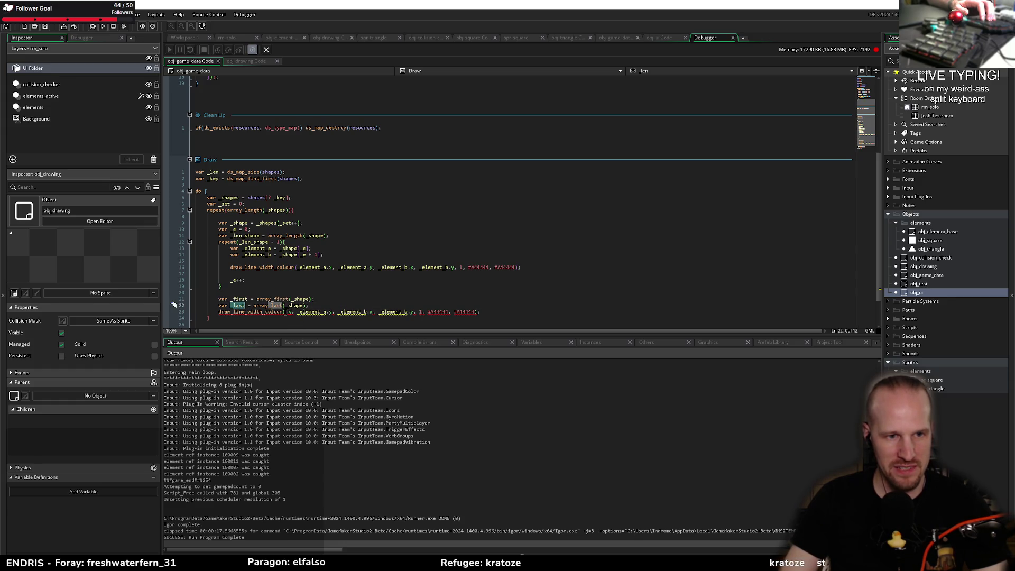
pyautogui.click(286, 312)
pyautogui.hotkey('ctrl', 'v')
pyautogui.doubleClick(323, 312)
pyautogui.hotkey('ctrl', 'v')
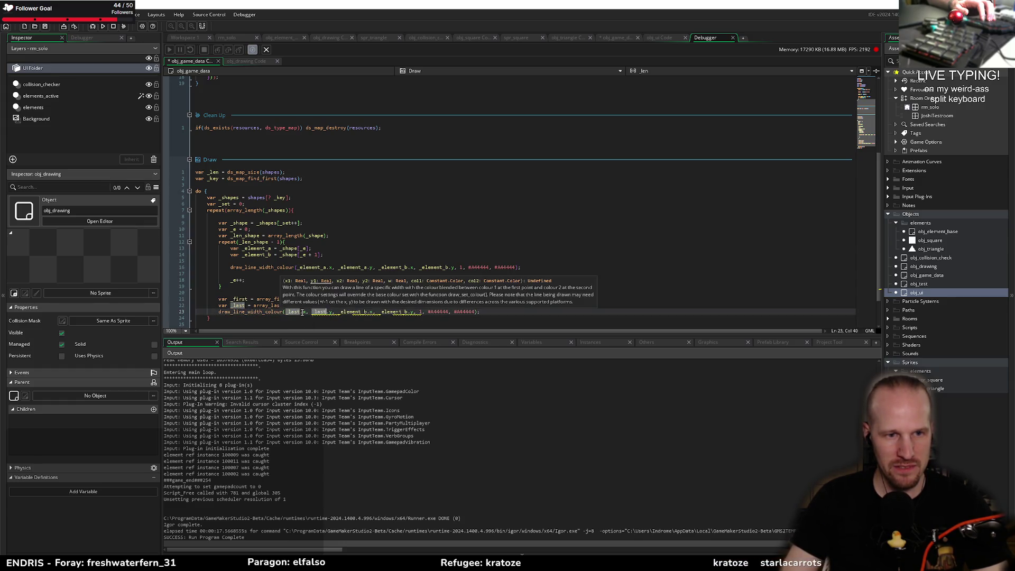
pyautogui.doubleClick(240, 299)
pyautogui.hotkey('ctrl', 'c')
pyautogui.doubleClick(352, 312)
pyautogui.hotkey('ctrl', 'v')
pyautogui.doubleClick(379, 312)
pyautogui.hotkey('ctrl', 'v')
pyautogui.press('Escape')
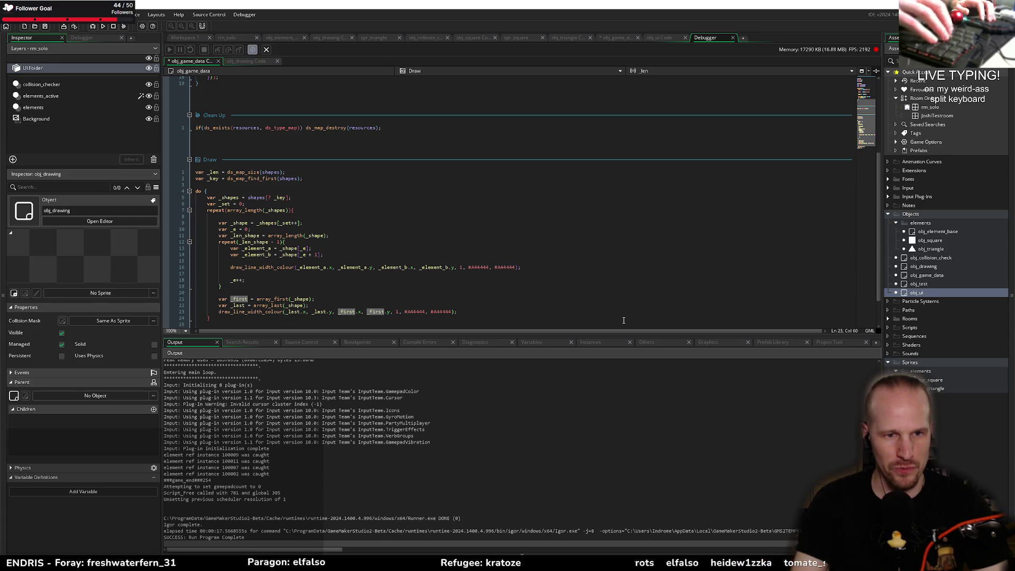
# - Run the game with F5 to test the closing line
pyautogui.click(378, 280)
pyautogui.scroll(-2, 378, 247)
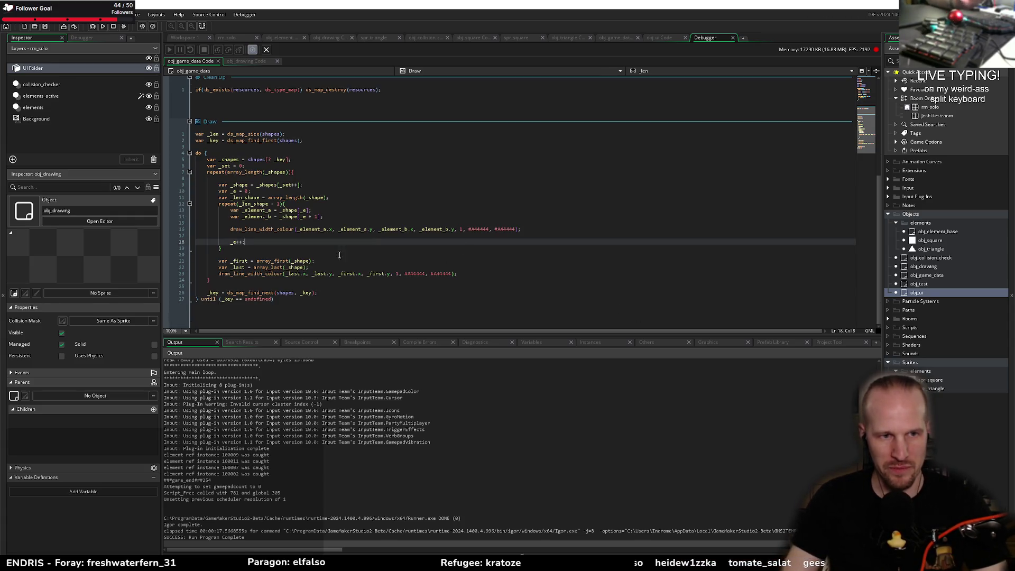
pyautogui.click(326, 216)
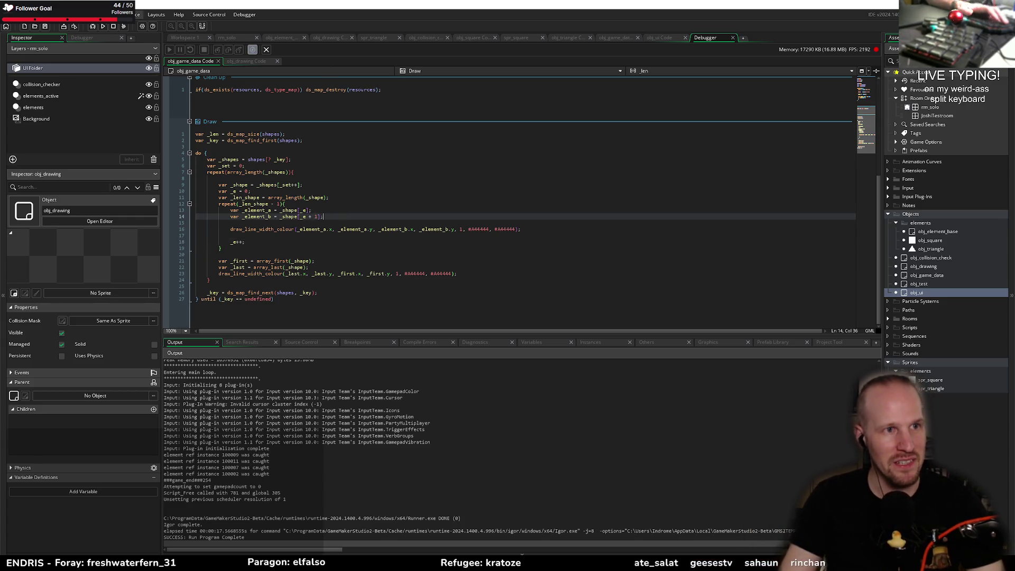
pyautogui.press('F5')
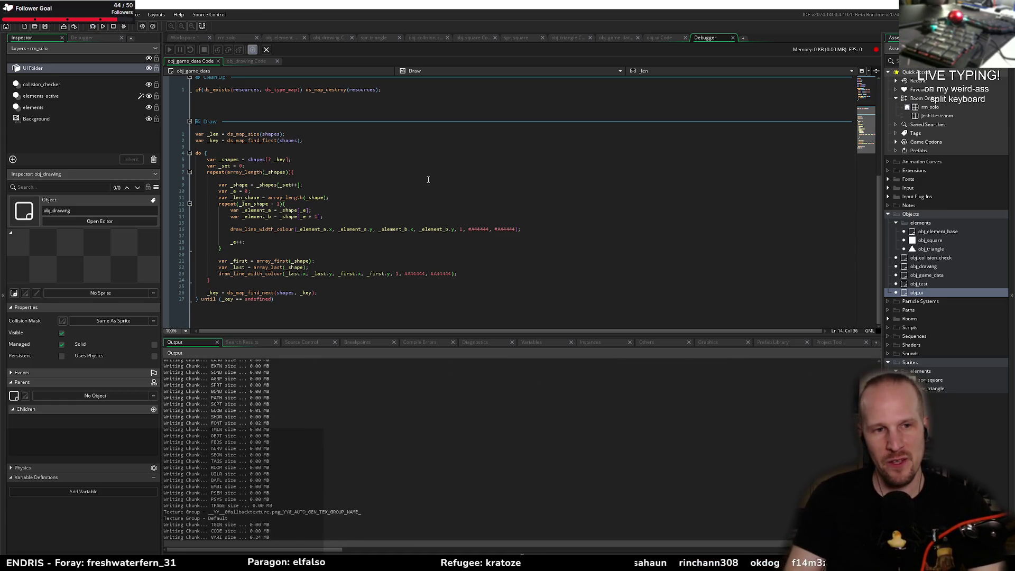
pyautogui.moveTo(482, 249)
pyautogui.mouseDown()
pyautogui.moveTo(527, 243)
pyautogui.moveTo(644, 315)
pyautogui.moveTo(556, 347)
pyautogui.moveTo(487, 264)
pyautogui.mouseUp()
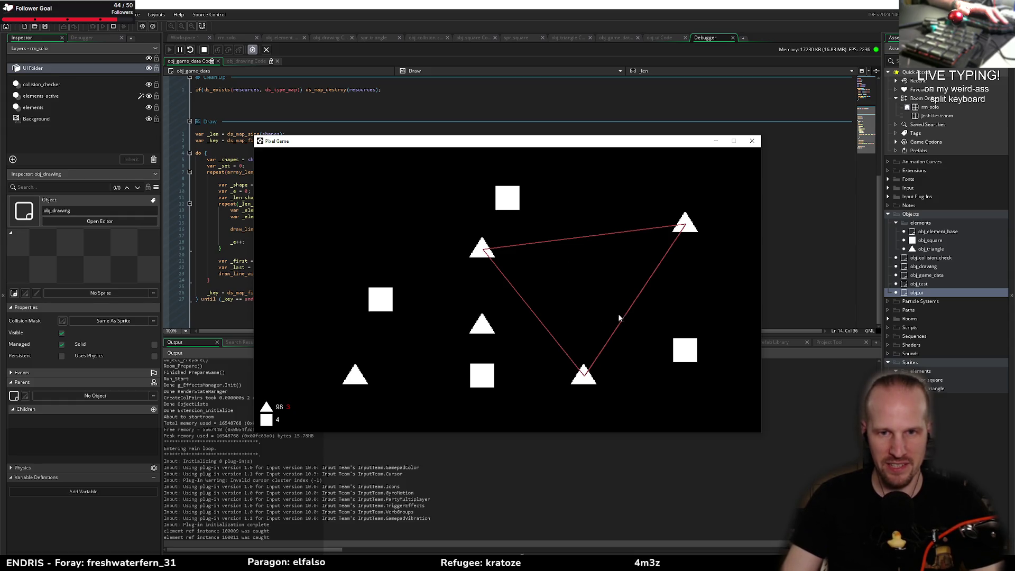
pyautogui.moveTo(507, 198)
pyautogui.mouseDown()
pyautogui.moveTo(684, 349)
pyautogui.moveTo(481, 373)
pyautogui.moveTo(374, 300)
pyautogui.moveTo(508, 185)
pyautogui.mouseUp()
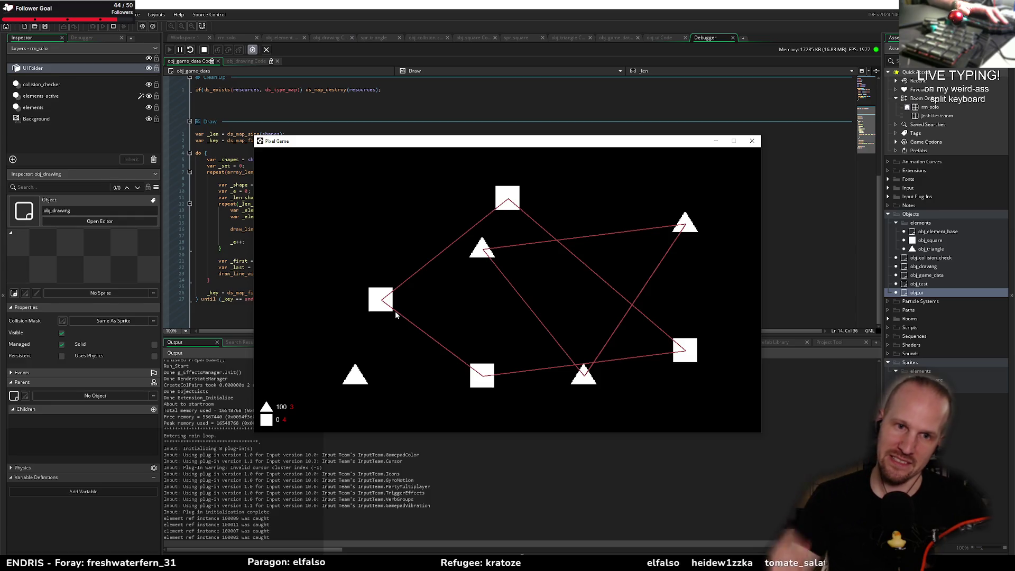
pyautogui.click(751, 140)
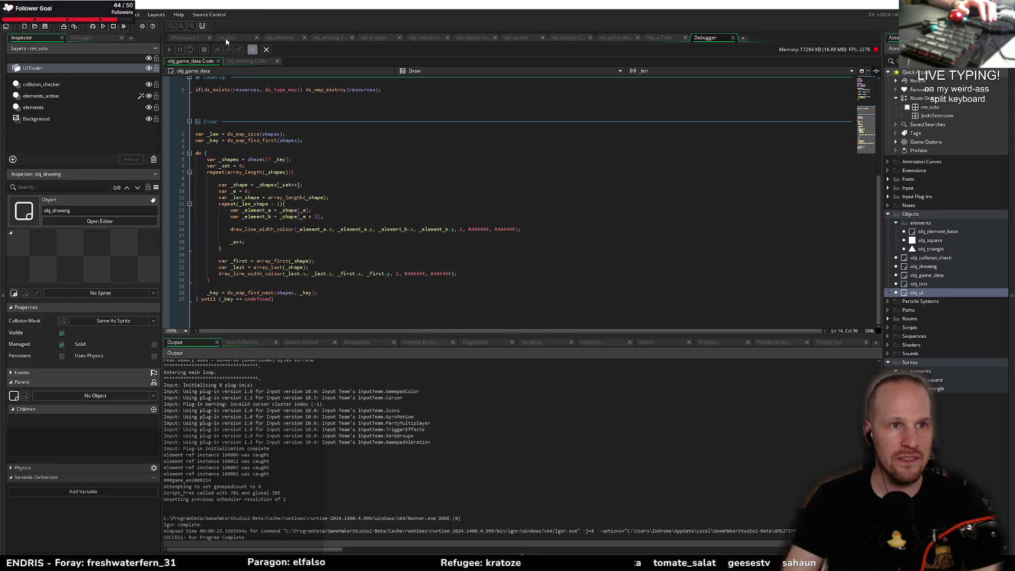
# - Delete one triangle from the rm_solo room
pyautogui.click(225, 37)
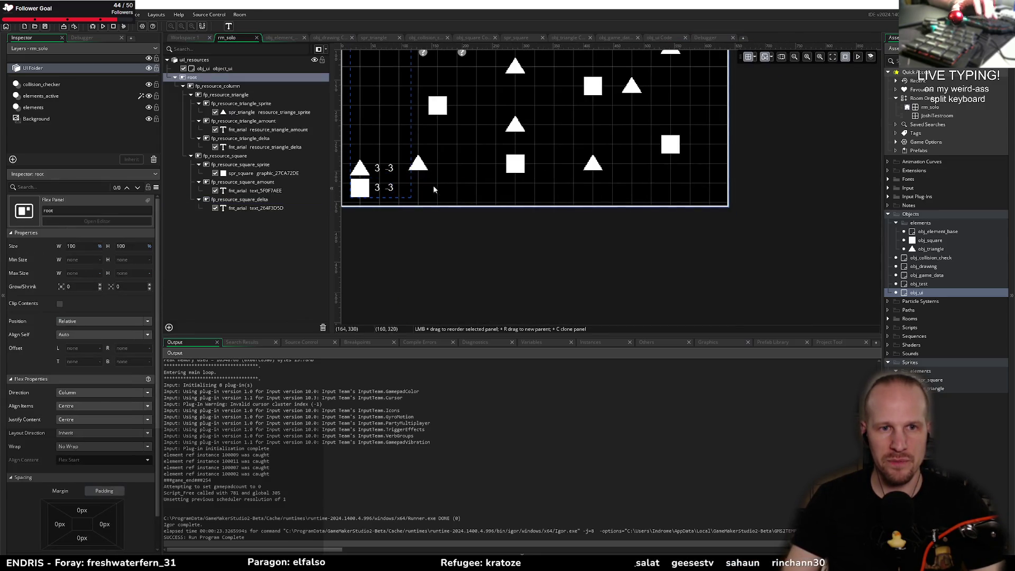
pyautogui.click(418, 165)
pyautogui.press('Delete')
# - Override the obj_game_data instance's resource_triangle_start to 3 in the Inspector
pyautogui.scroll(3, 446, 184)
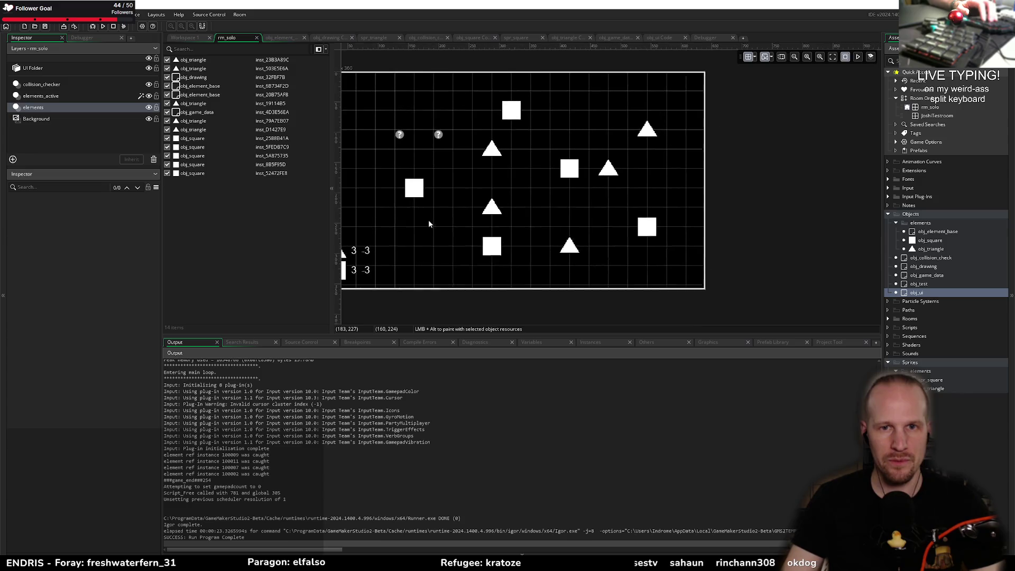
pyautogui.hscroll(-4, 529, 174)
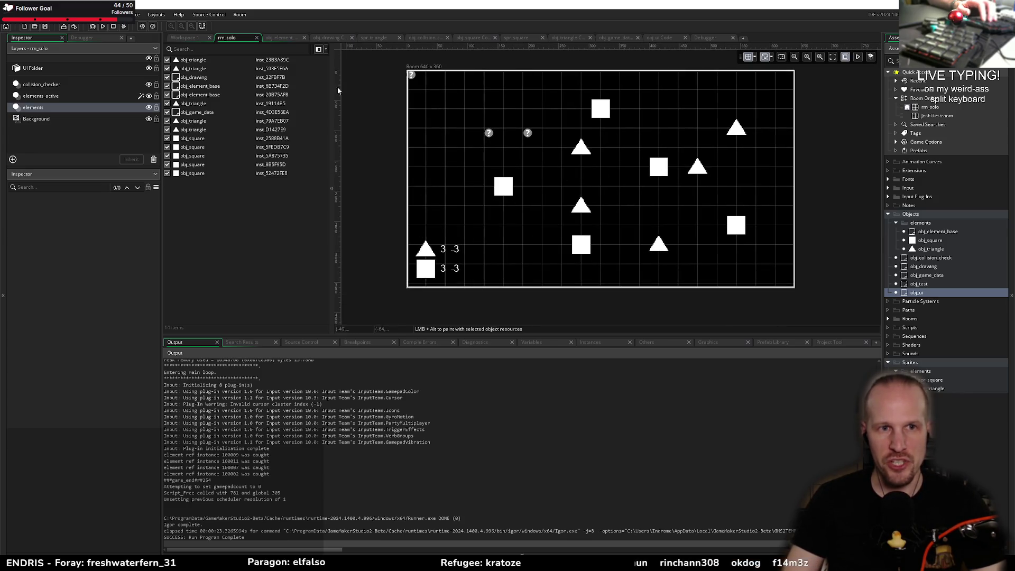
pyautogui.click(200, 112)
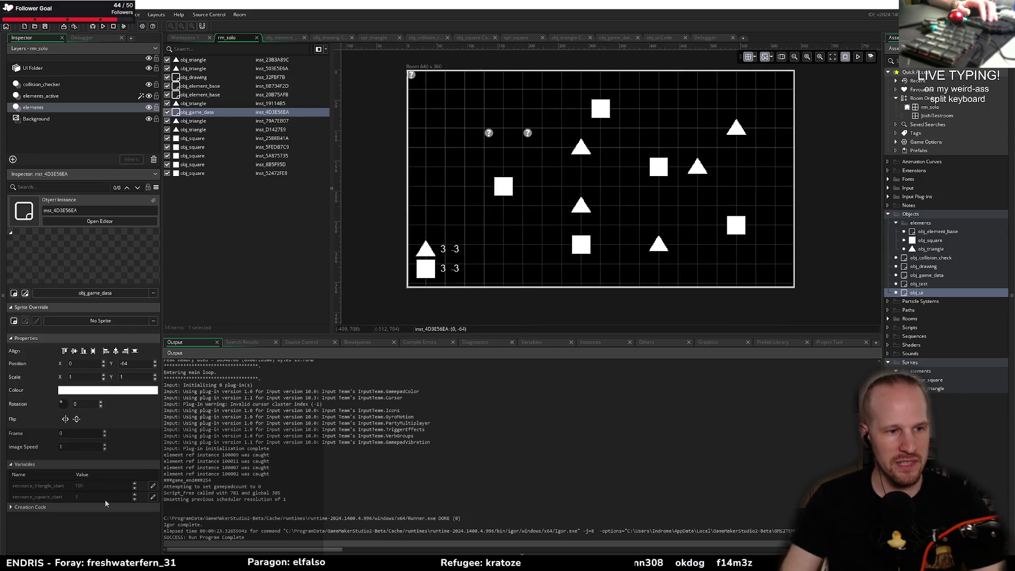
pyautogui.click(153, 485)
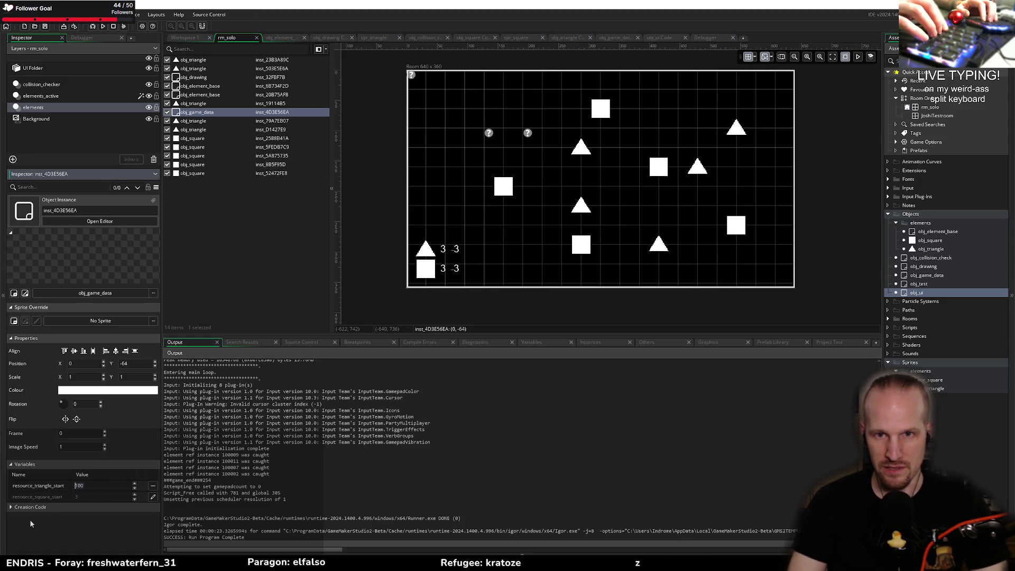
pyautogui.write('3')
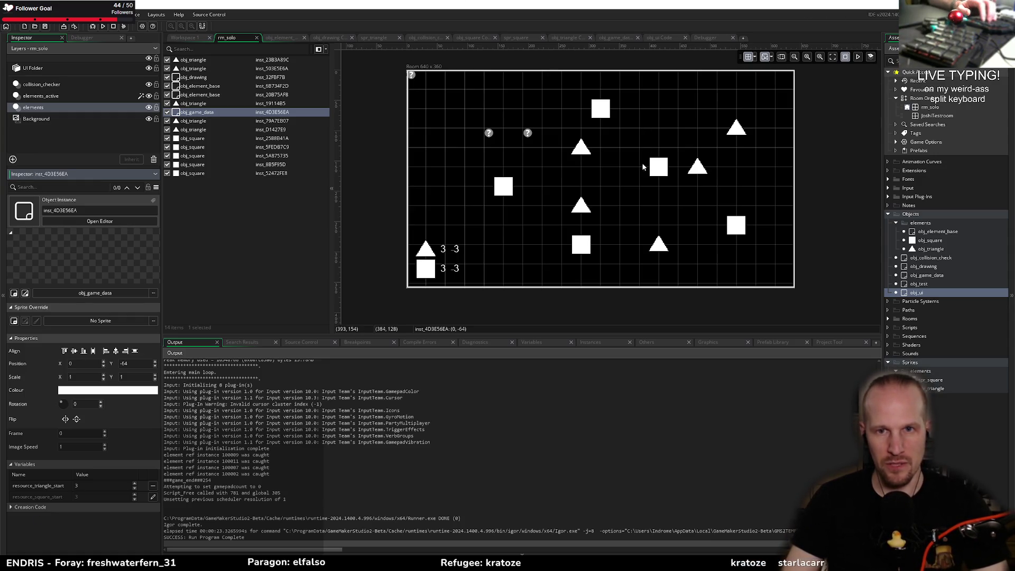
pyautogui.moveTo(631, 181); pyautogui.dragTo(583, 186)
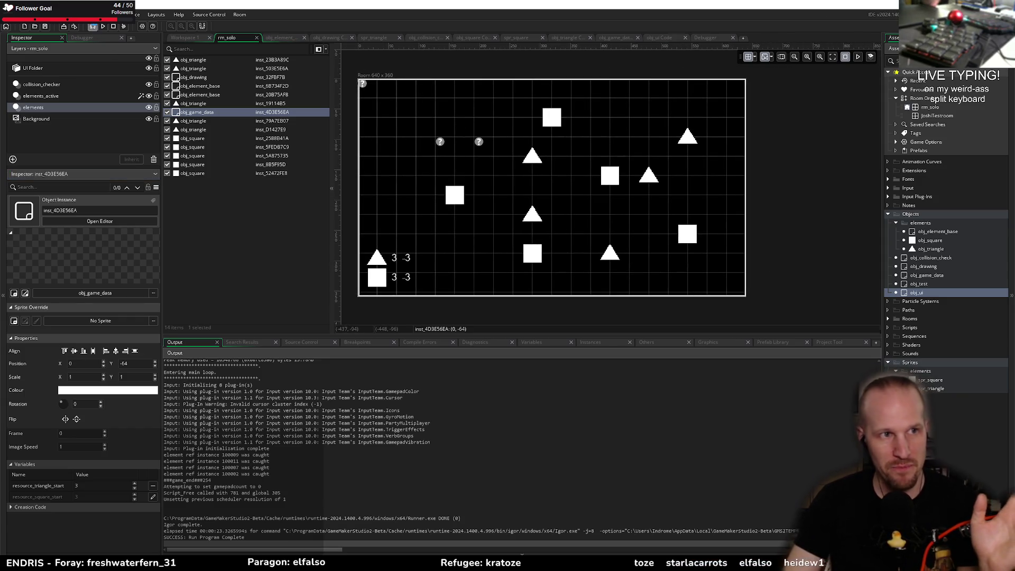
# - Run the game with F6, link the three triangles and chain the squares, then close the game
pyautogui.press('F6')
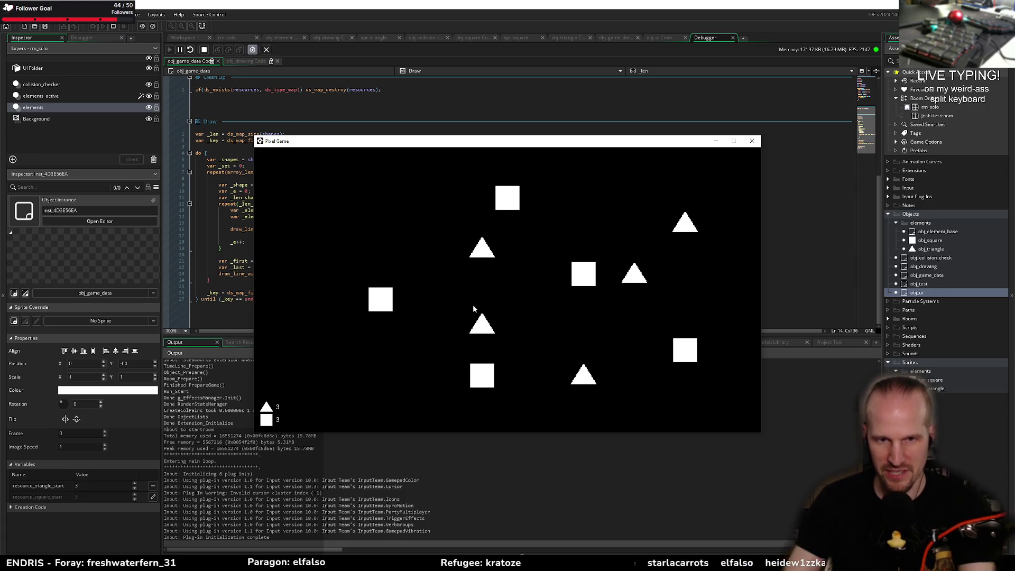
pyautogui.moveTo(489, 254)
pyautogui.mouseDown()
pyautogui.moveTo(686, 227)
pyautogui.moveTo(583, 374)
pyautogui.moveTo(484, 255)
pyautogui.mouseUp()
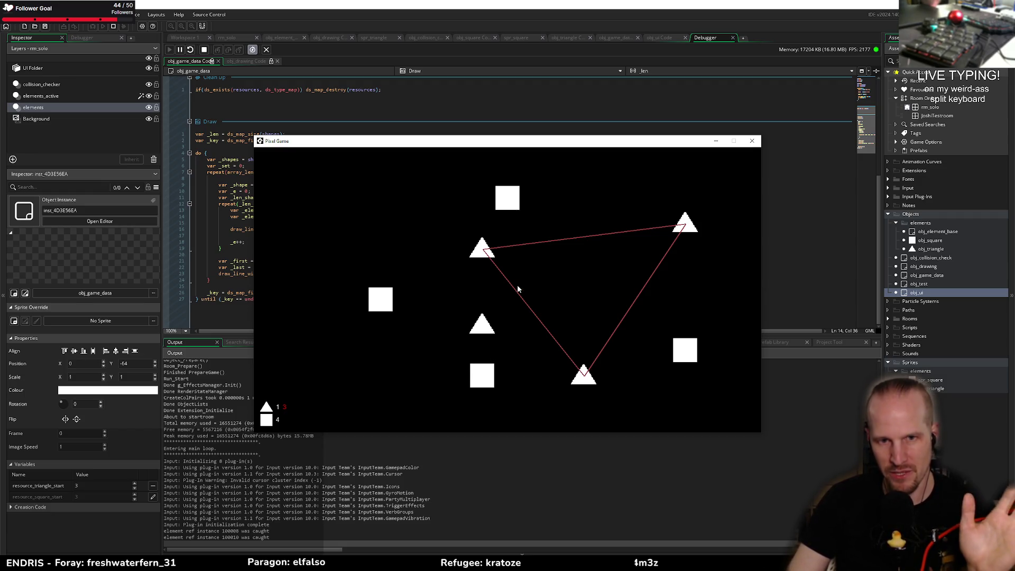
pyautogui.moveTo(506, 205)
pyautogui.mouseDown()
pyautogui.moveTo(652, 344)
pyautogui.moveTo(478, 370)
pyautogui.moveTo(382, 300)
pyautogui.moveTo(454, 245)
pyautogui.moveTo(475, 324)
pyautogui.moveTo(462, 279)
pyautogui.moveTo(502, 210)
pyautogui.mouseUp()
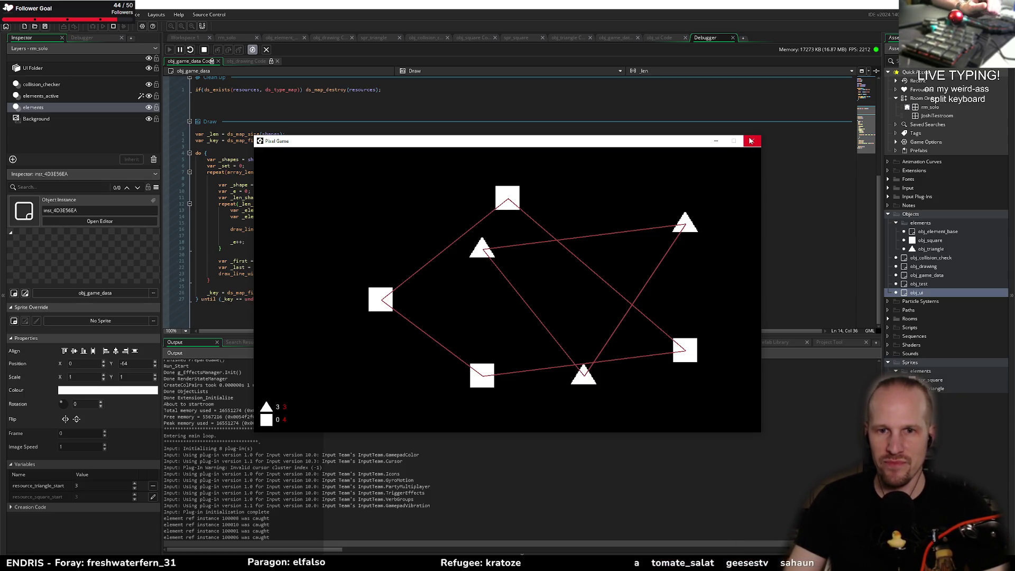
pyautogui.moveTo(685, 224)
pyautogui.mouseDown()
pyautogui.moveTo(510, 198)
pyautogui.moveTo(385, 290)
pyautogui.moveTo(584, 370)
pyautogui.moveTo(738, 180)
pyautogui.mouseUp()
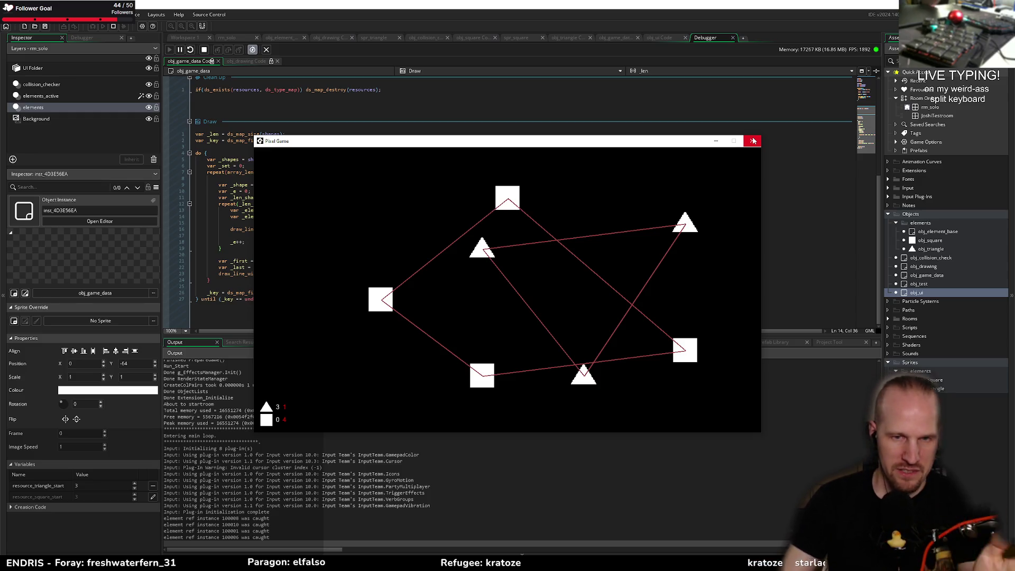
pyautogui.click(753, 140)
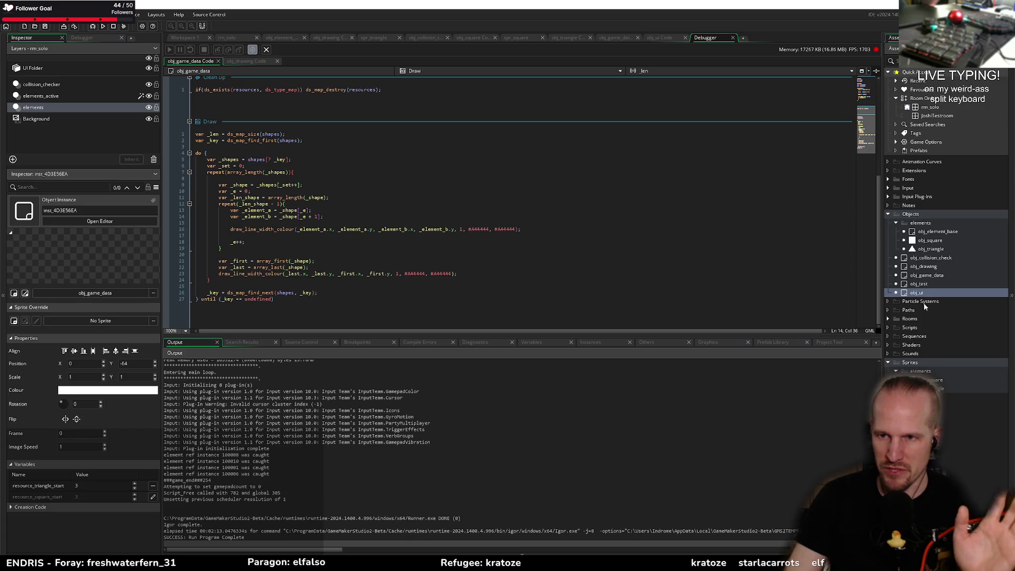
pyautogui.rightClick(906, 319)
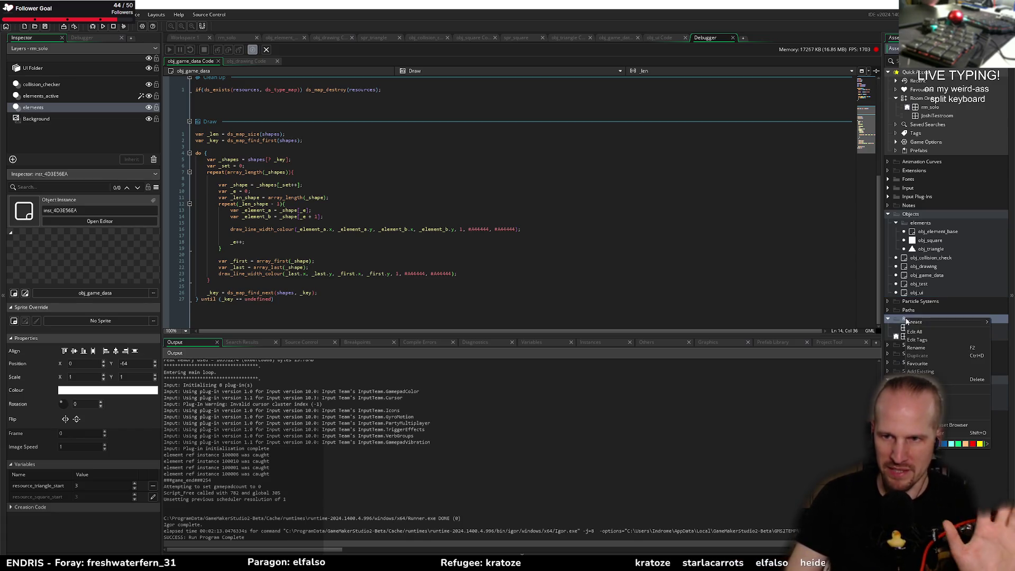
pyautogui.moveTo(907, 321)
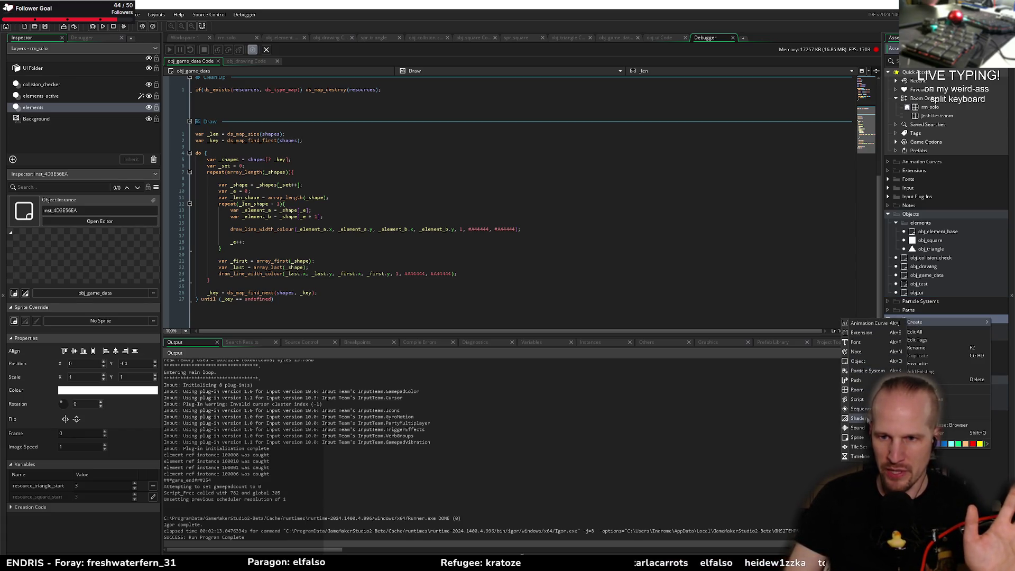
pyautogui.click(858, 390)
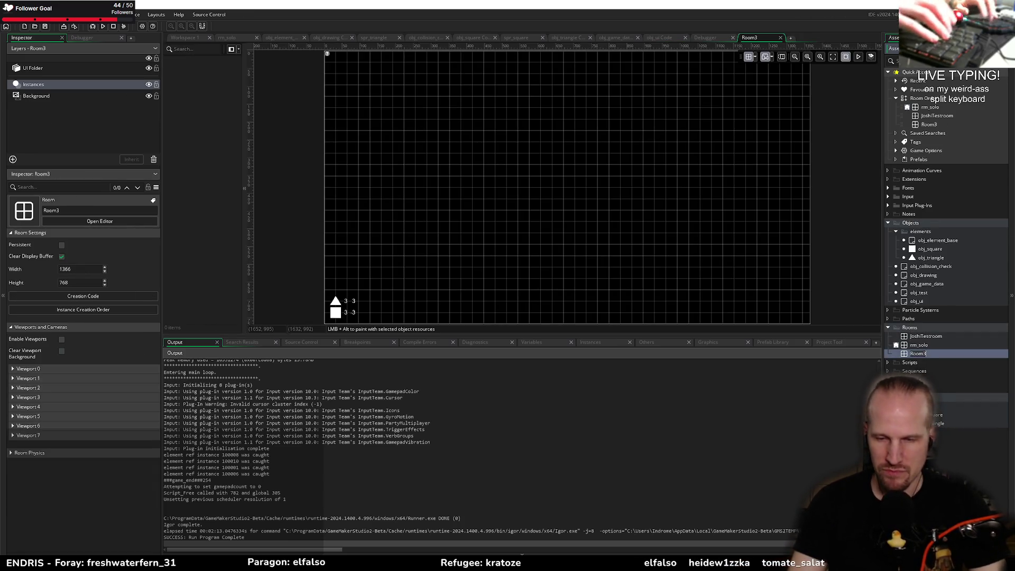
pyautogui.write('rm_pux')
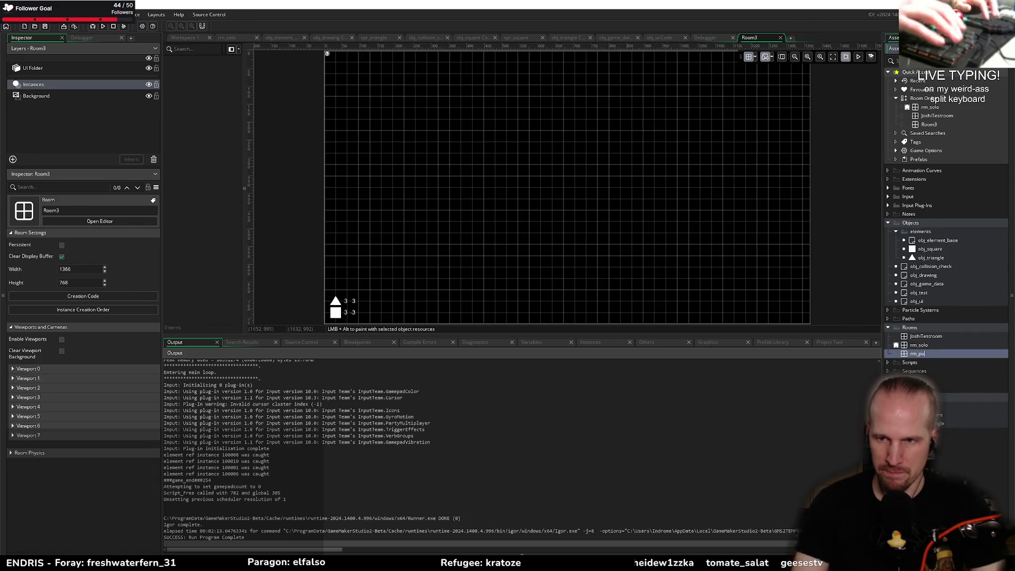
pyautogui.press('BackSpace')
pyautogui.write('zzle')
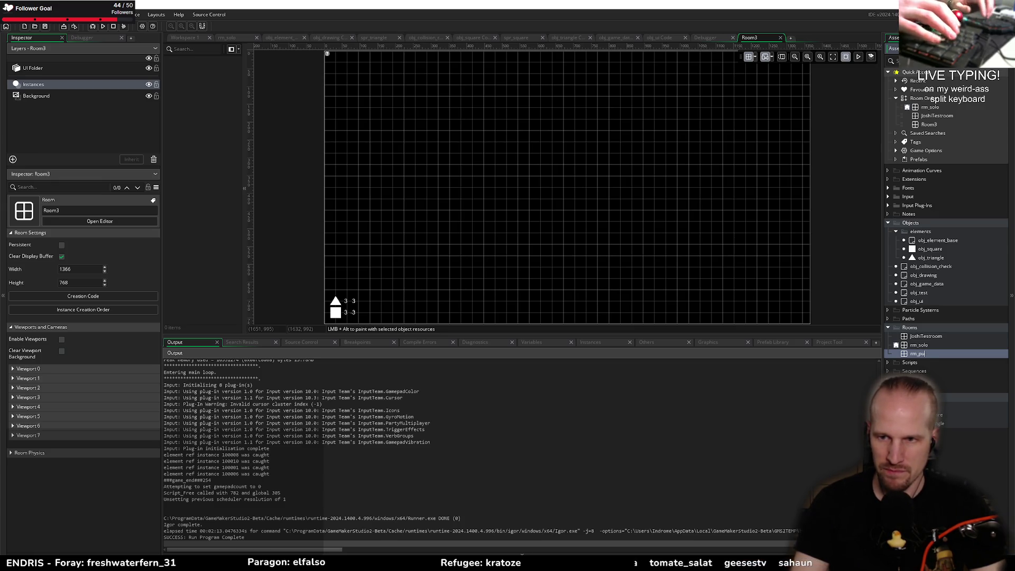
pyautogui.write('_1')
pyautogui.press('Return')
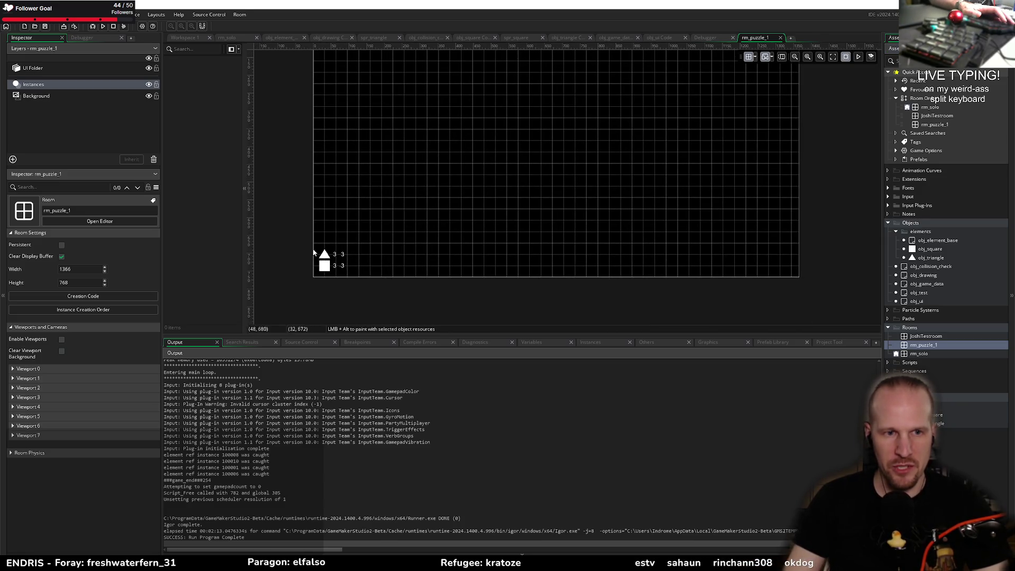
pyautogui.scroll(2, 403, 150)
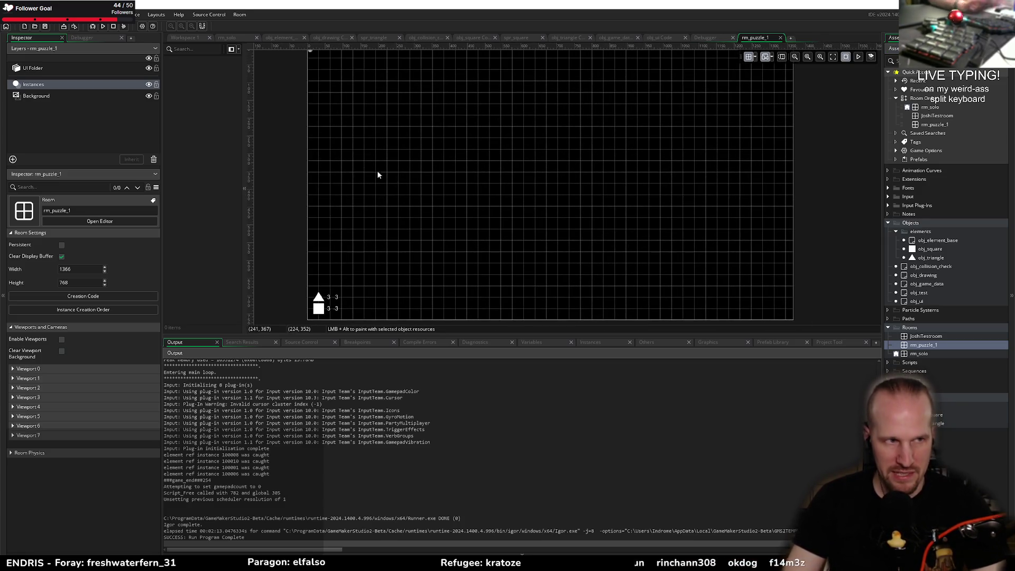
pyautogui.click(149, 69)
pyautogui.click(149, 69)
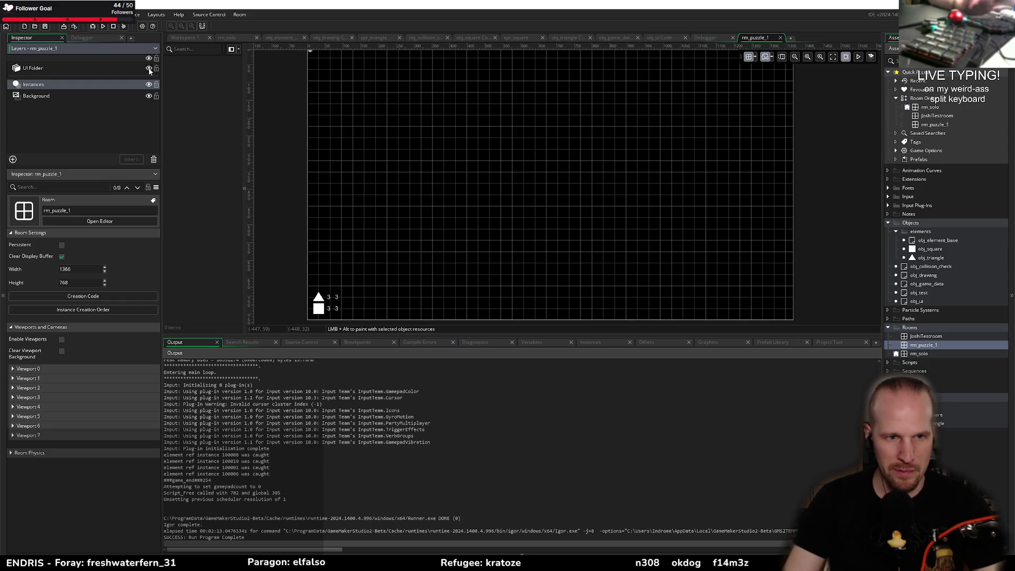
pyautogui.scroll(1, 420, 188)
pyautogui.scroll(-2, 373, 198)
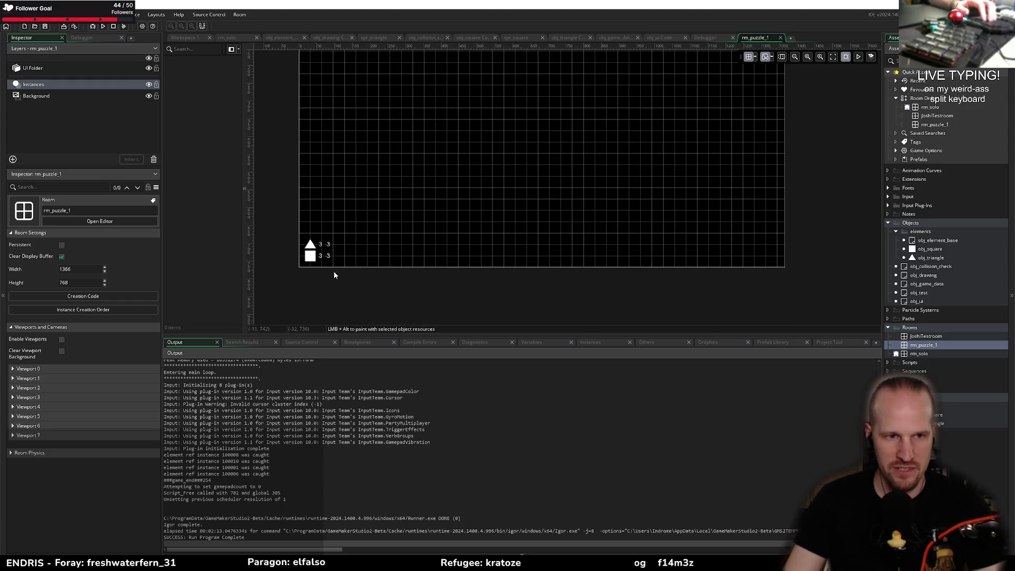
pyautogui.scroll(1, 367, 216)
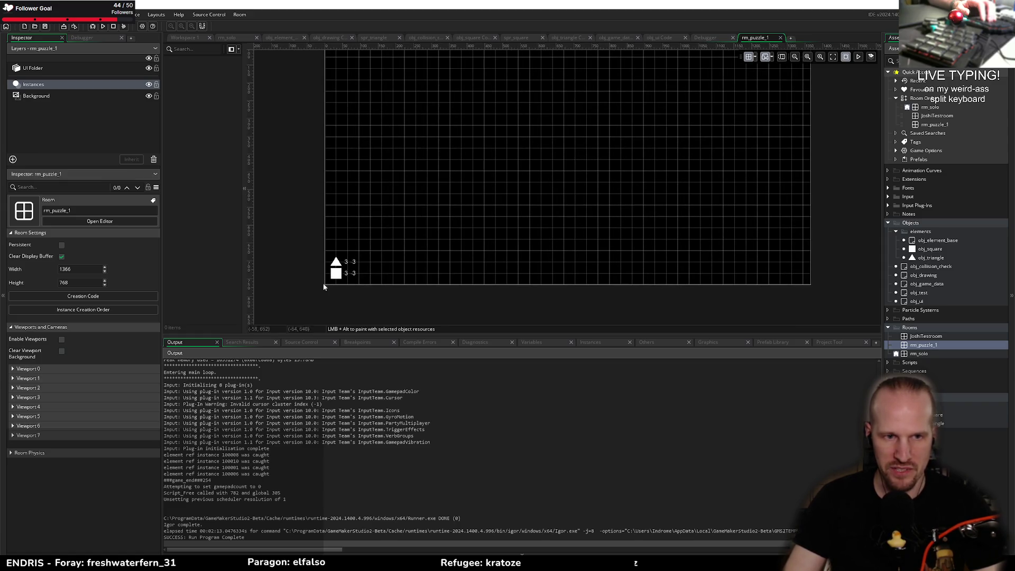
pyautogui.scroll(-3, 507, 148)
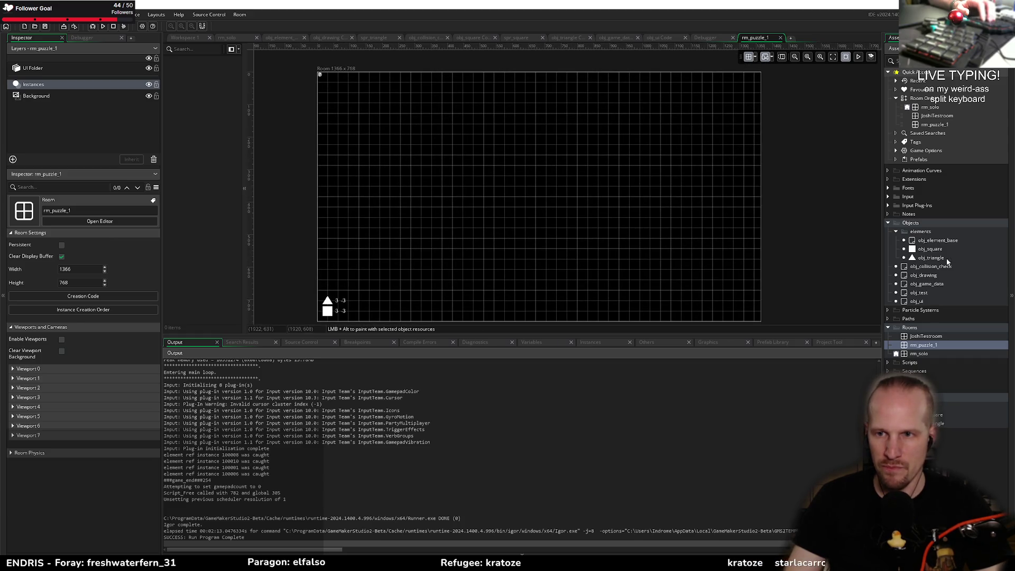
# - Drop three obj_square and two obj_triangle instances at various spots across rm_puzzle_1
pyautogui.click(902, 249)
pyautogui.moveTo(935, 258); pyautogui.dragTo(577, 206)
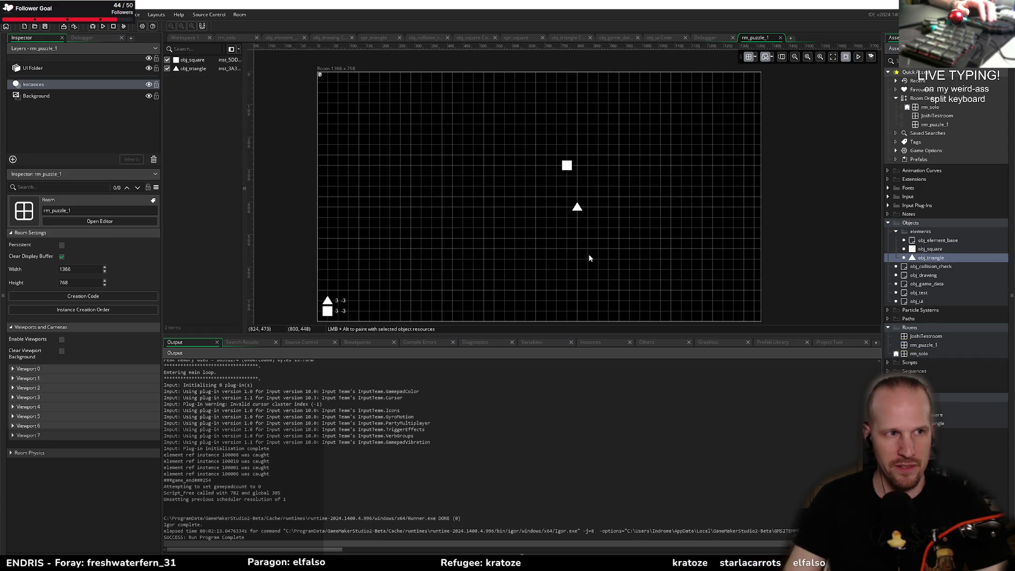
pyautogui.moveTo(935, 249); pyautogui.dragTo(505, 228)
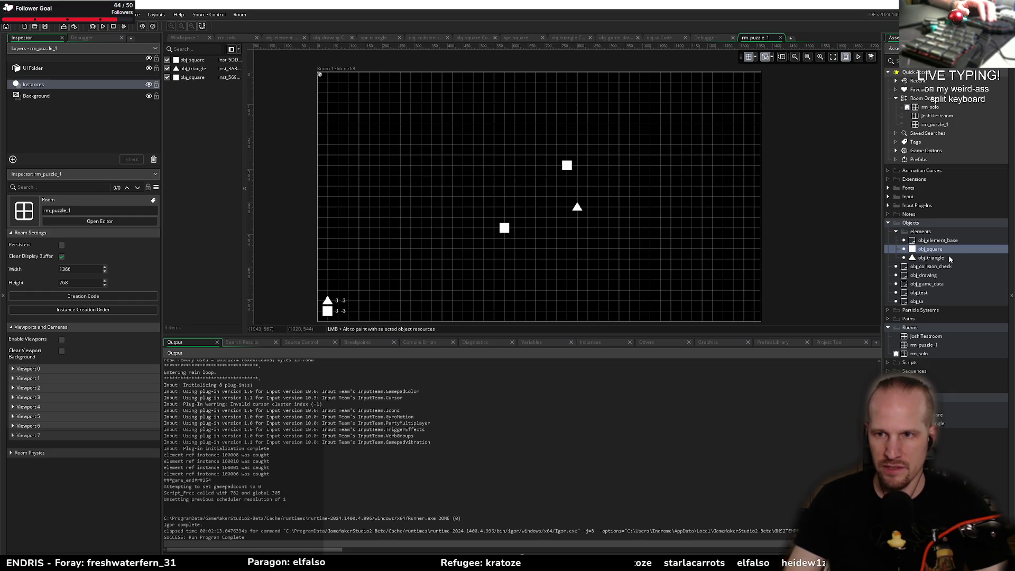
pyautogui.moveTo(930, 257); pyautogui.dragTo(421, 144)
pyautogui.moveTo(930, 248)
pyautogui.mouseDown()
pyautogui.moveTo(651, 170)
pyautogui.moveTo(609, 124)
pyautogui.mouseUp()
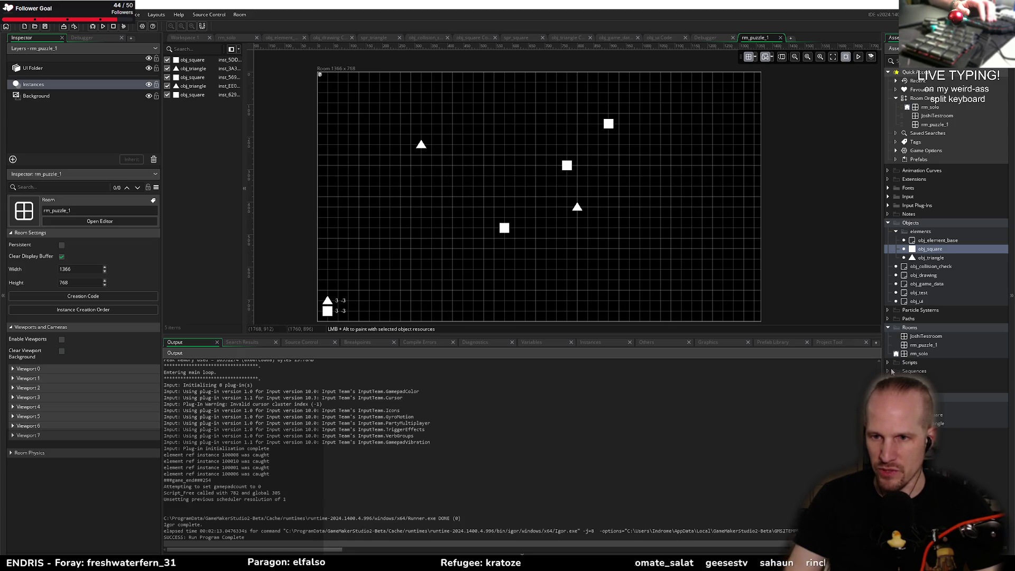
pyautogui.rightClick(912, 363)
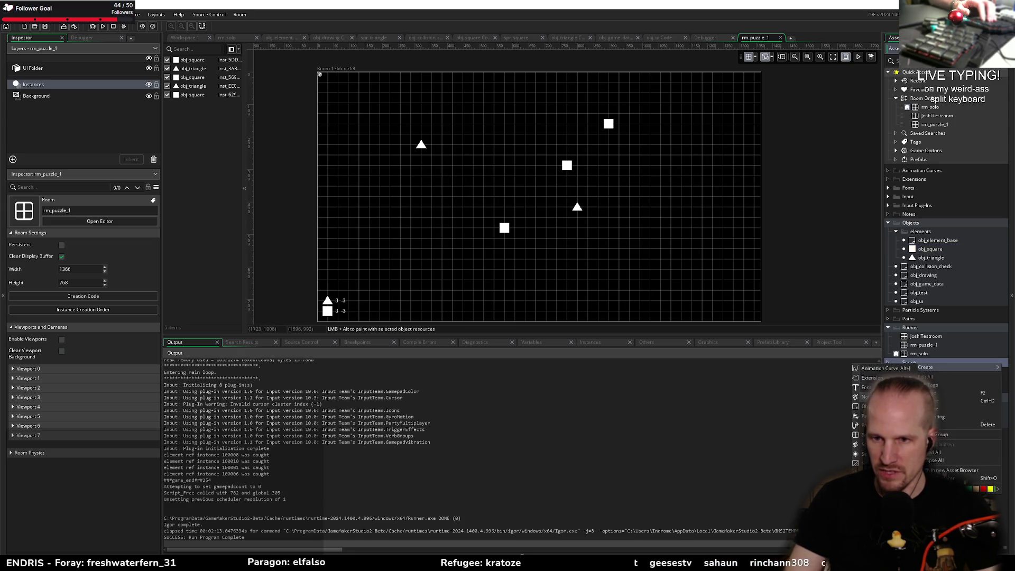
# - Create a new script named level_data
pyautogui.click(872, 444)
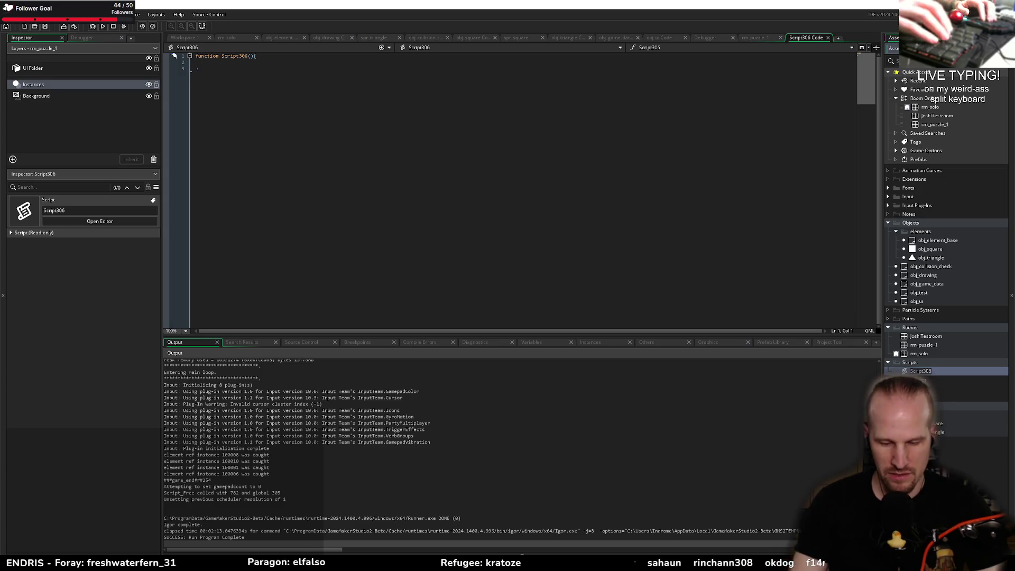
pyautogui.press('BackSpace')
pyautogui.write('_data')
pyautogui.press('Return')
# - Replace the default code with global.level_data = ds_map_create();
pyautogui.hotkey('ctrl', 'a')
pyautogui.write('f')
pyautogui.press('BackSpace')
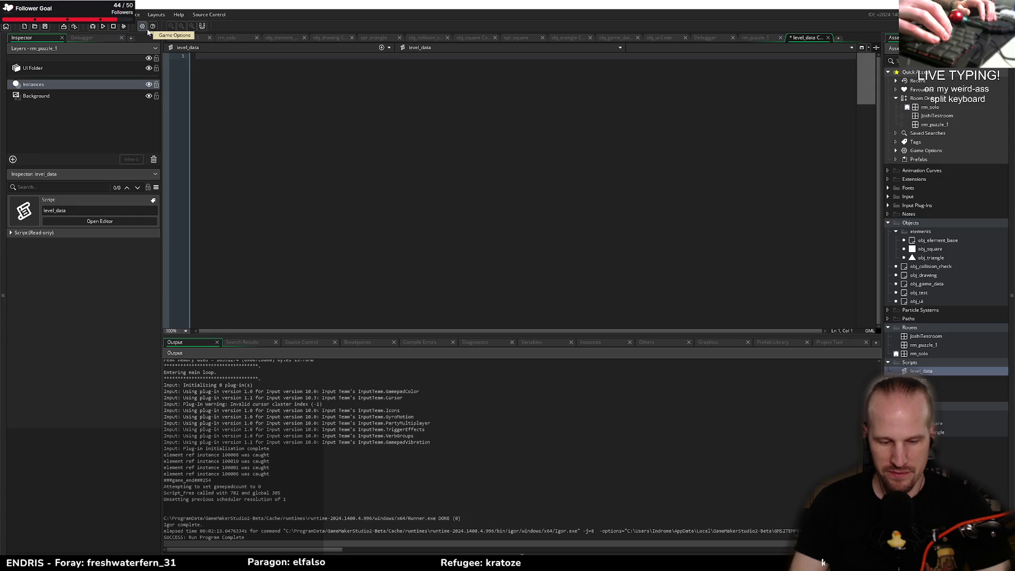
pyautogui.write('global.lev')
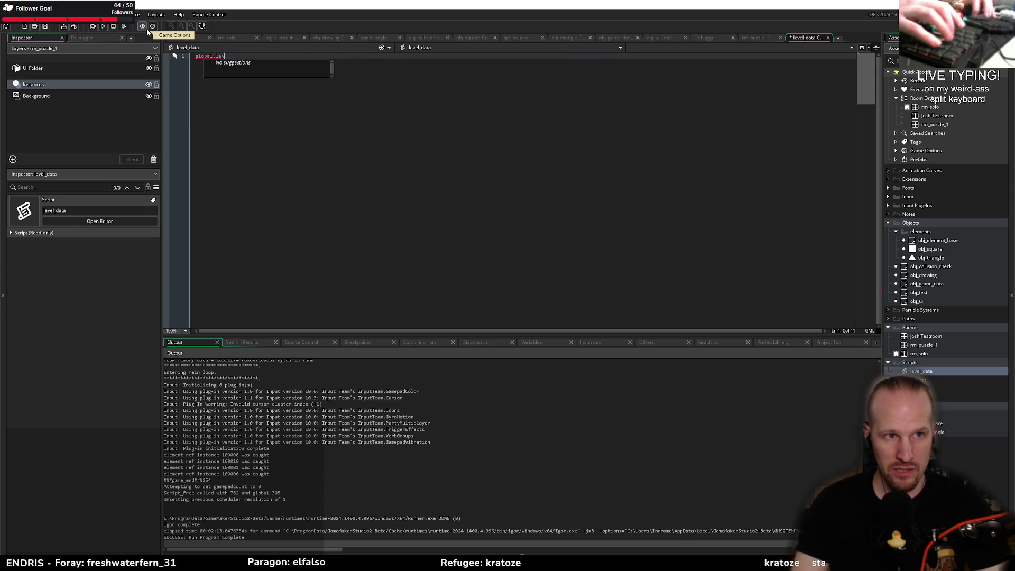
pyautogui.write('el_data = {')
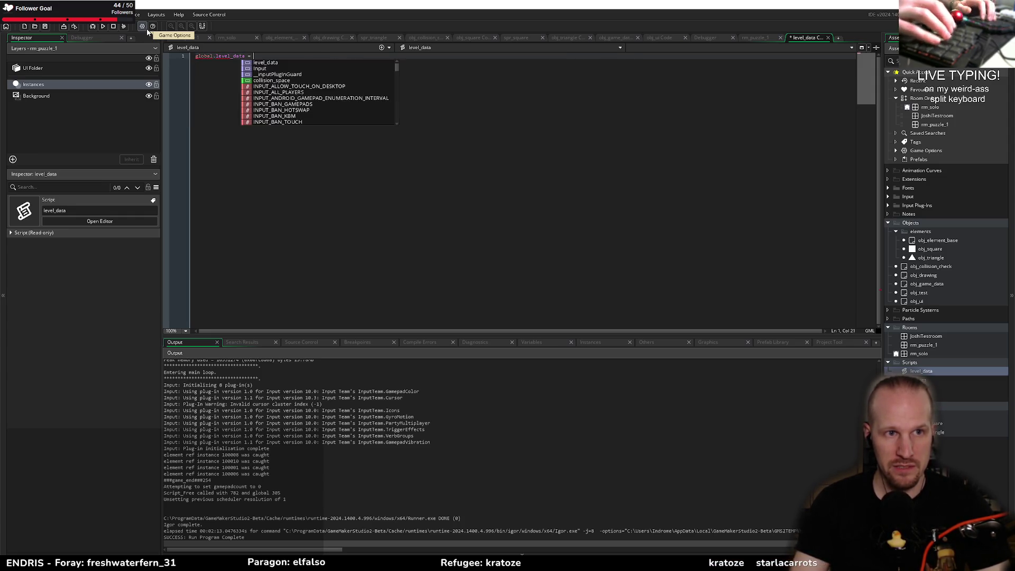
pyautogui.press('Return')
pyautogui.press('Return')
pyautogui.press('Return')
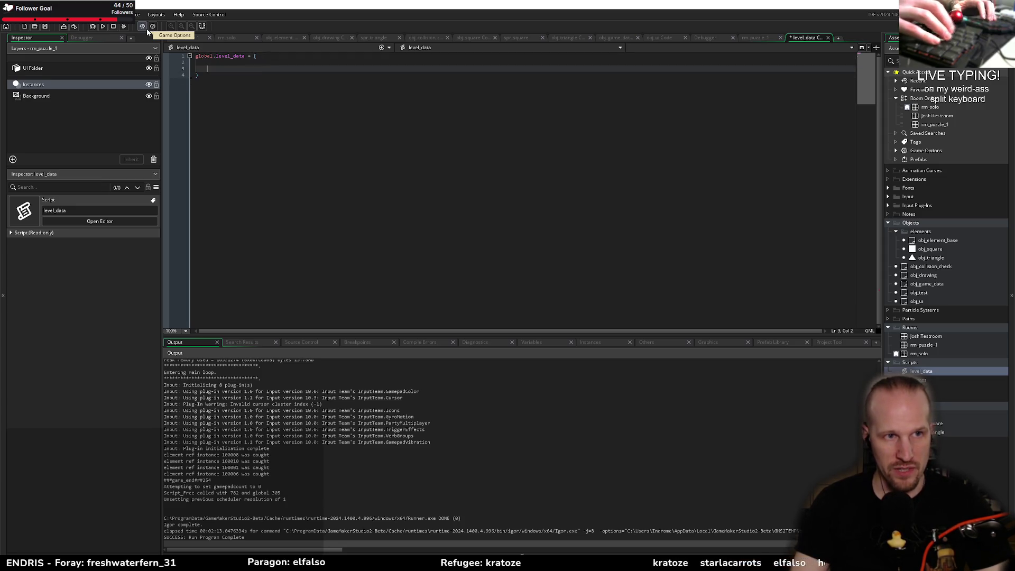
pyautogui.press('Up')
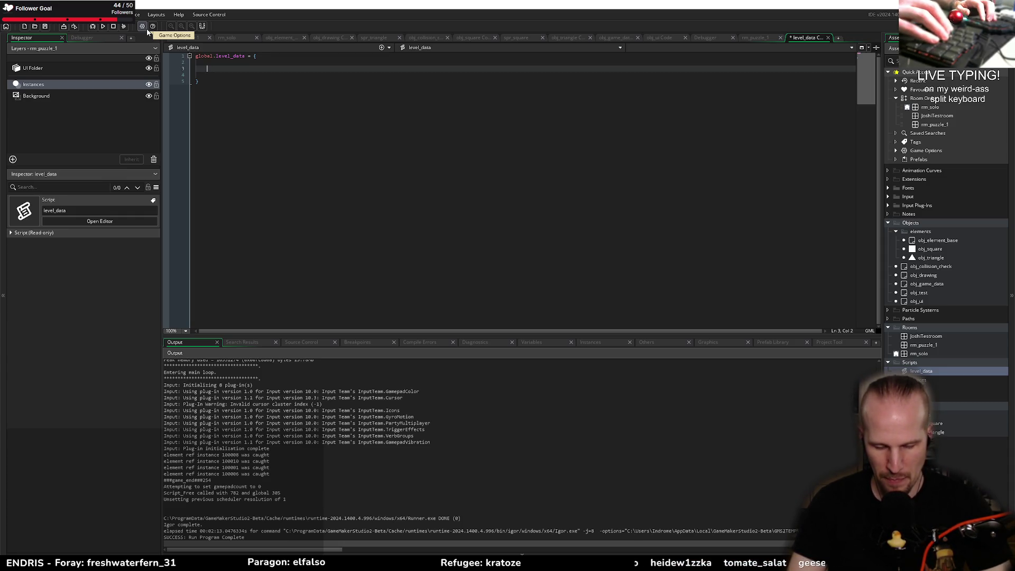
pyautogui.write('puzzle_')
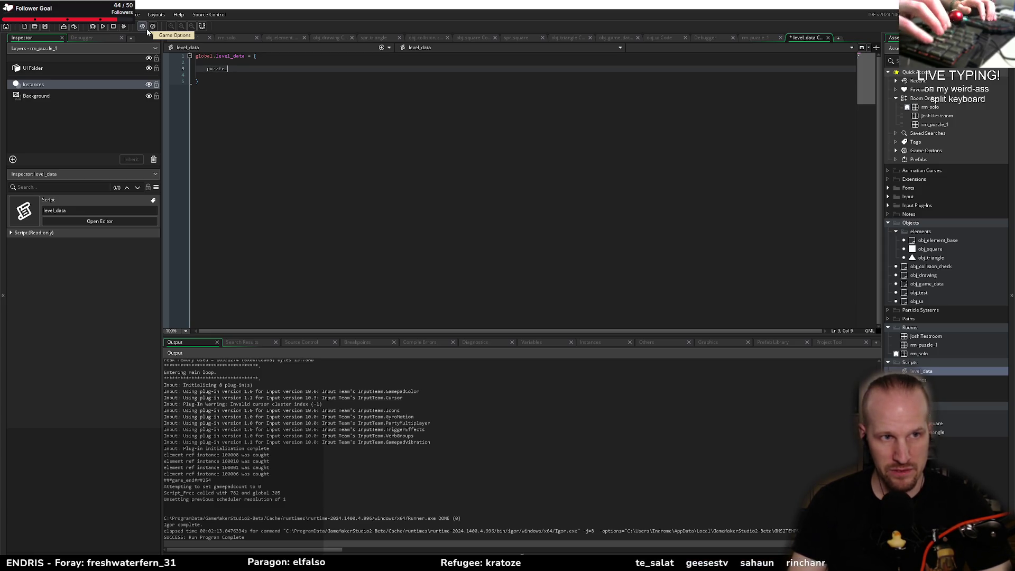
pyautogui.write('1 : {')
pyautogui.press('Return')
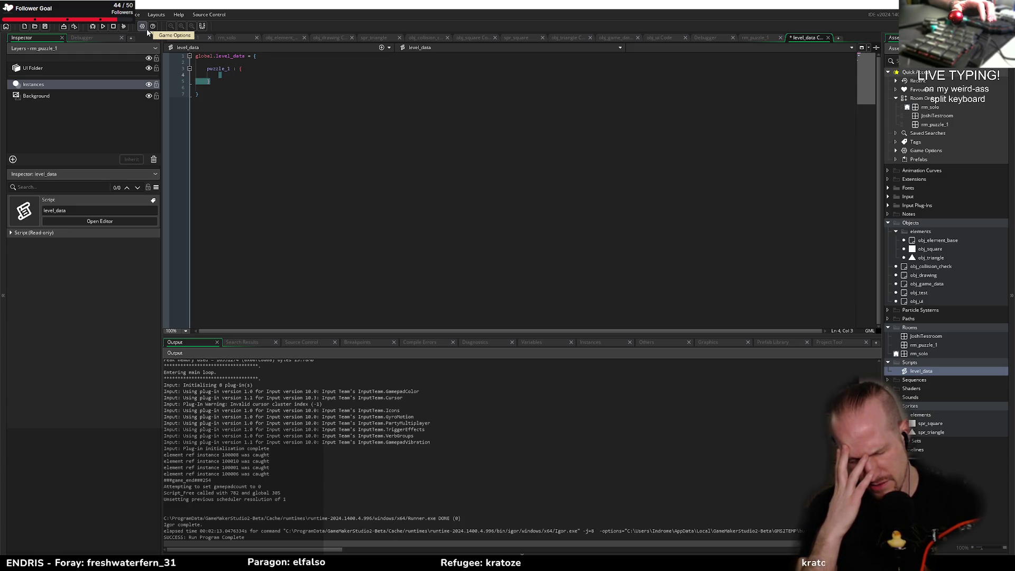
pyautogui.press('Down')
pyautogui.press('Down')
pyautogui.press('Down')
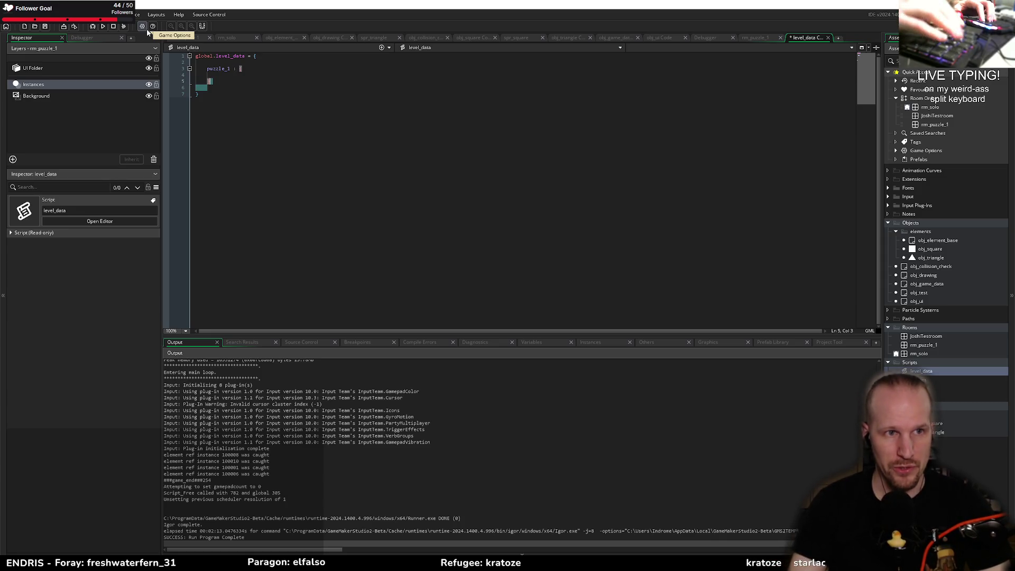
pyautogui.hotkey('shift', 'Up')
pyautogui.hotkey('shift', 'Up')
pyautogui.hotkey('shift', 'Up')
pyautogui.hotkey('shift', 'End')
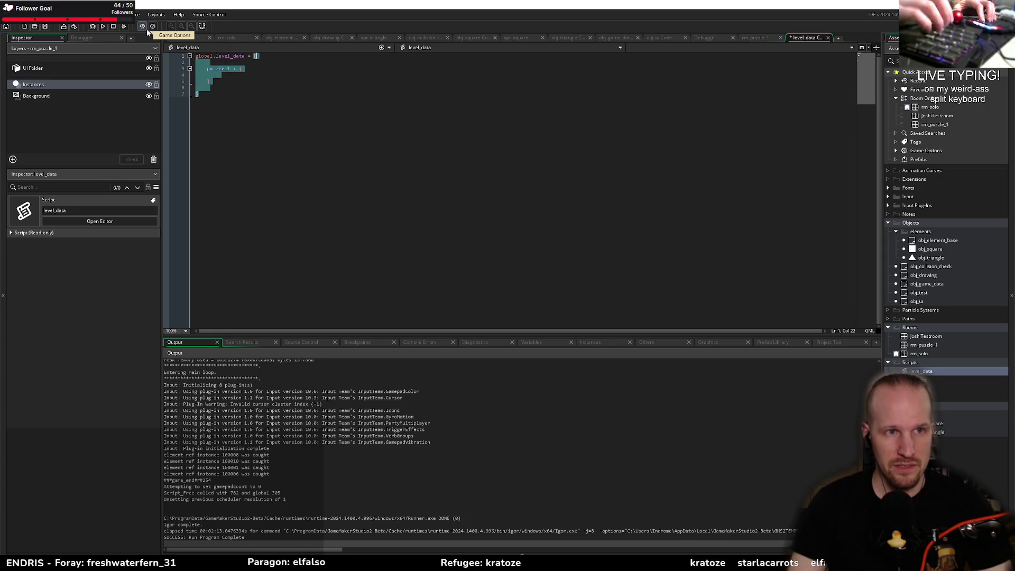
pyautogui.write('ds_map')
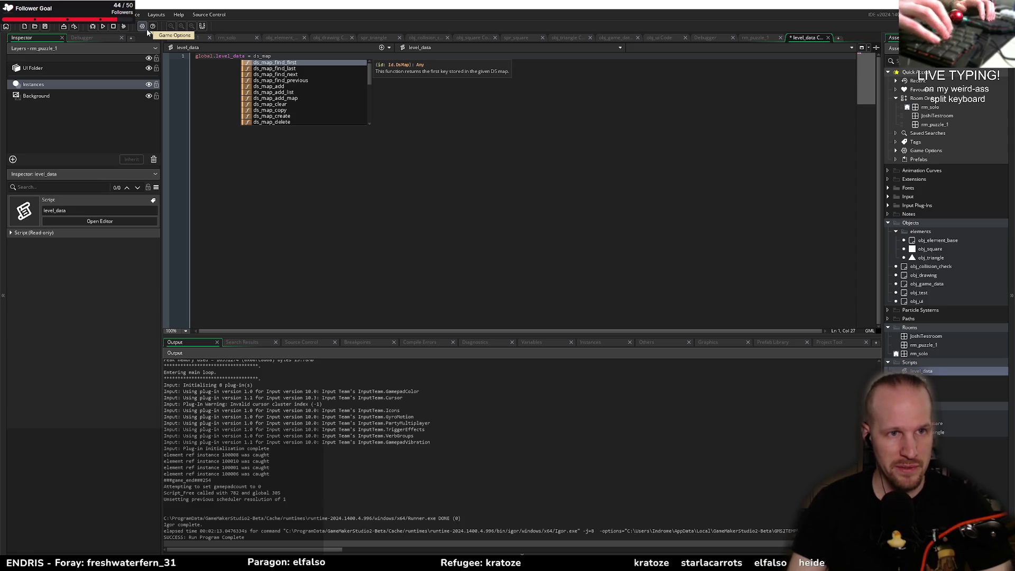
pyautogui.write('_creat')
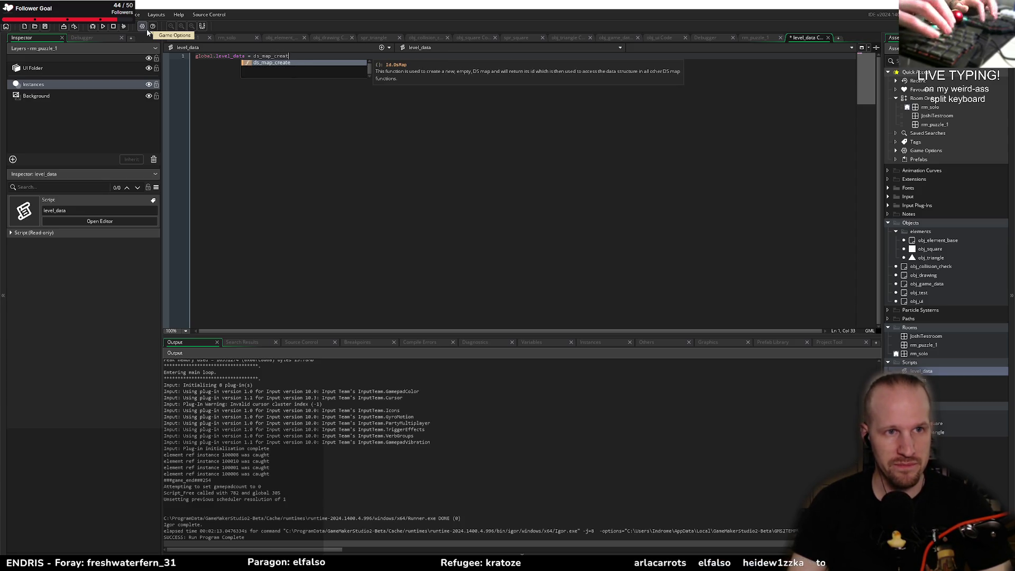
pyautogui.write('e();')
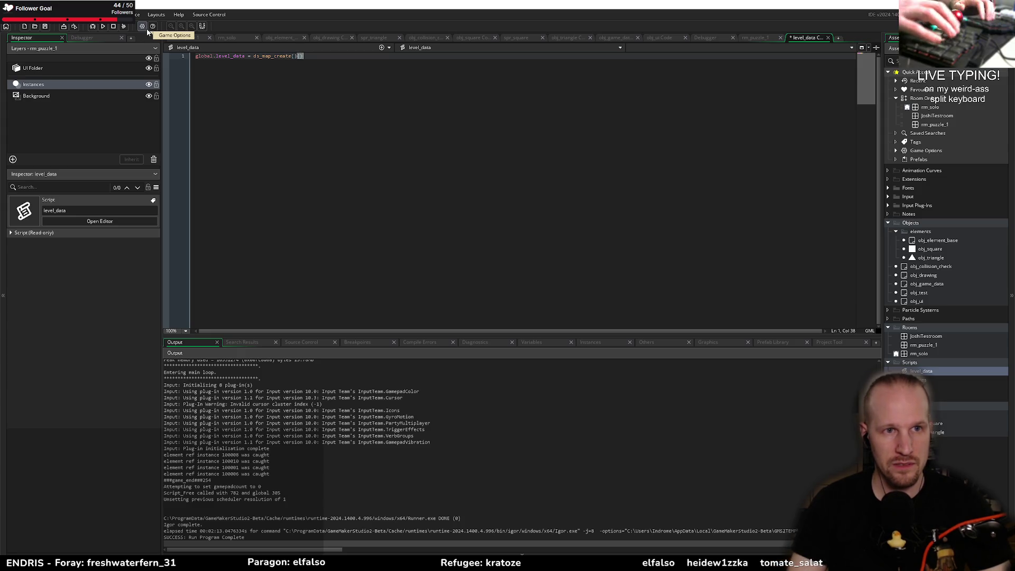
pyautogui.press('Return')
pyautogui.press('Return')
# - Add a global.level_data[? rm_puzzle_1] entry with triangles and squares keys
pyautogui.write('global.level_d')
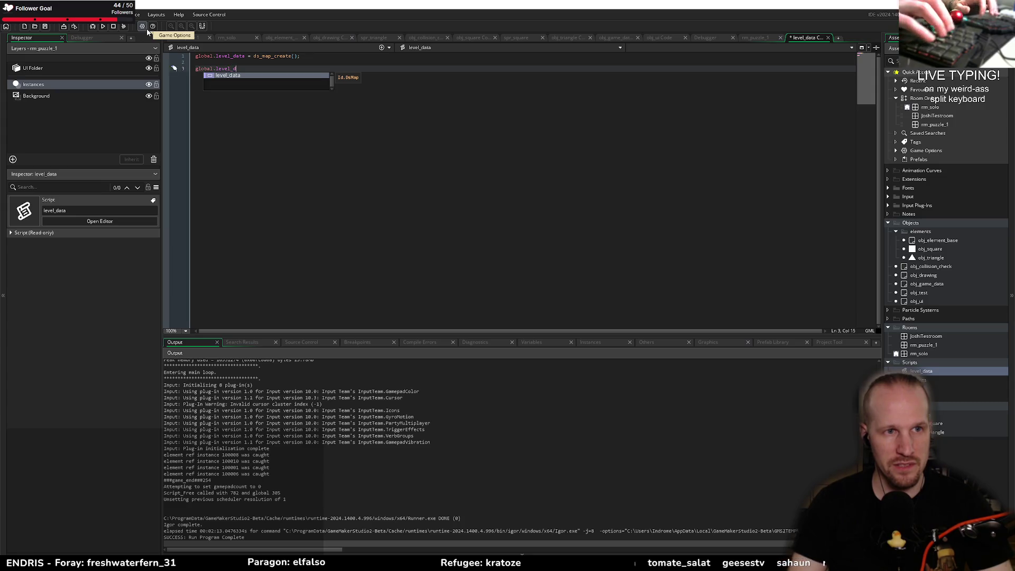
pyautogui.write('tata')
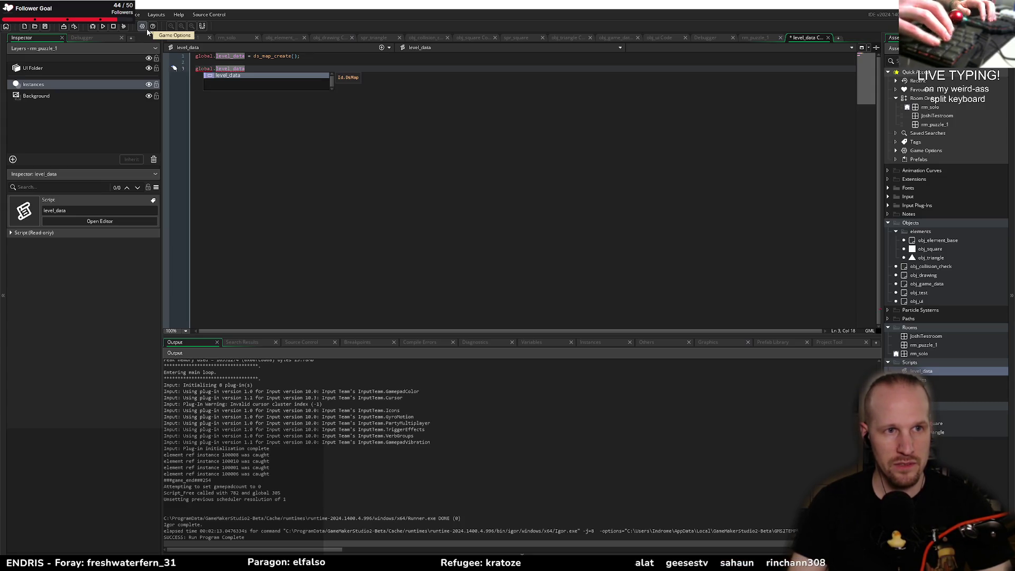
pyautogui.write('[? ')
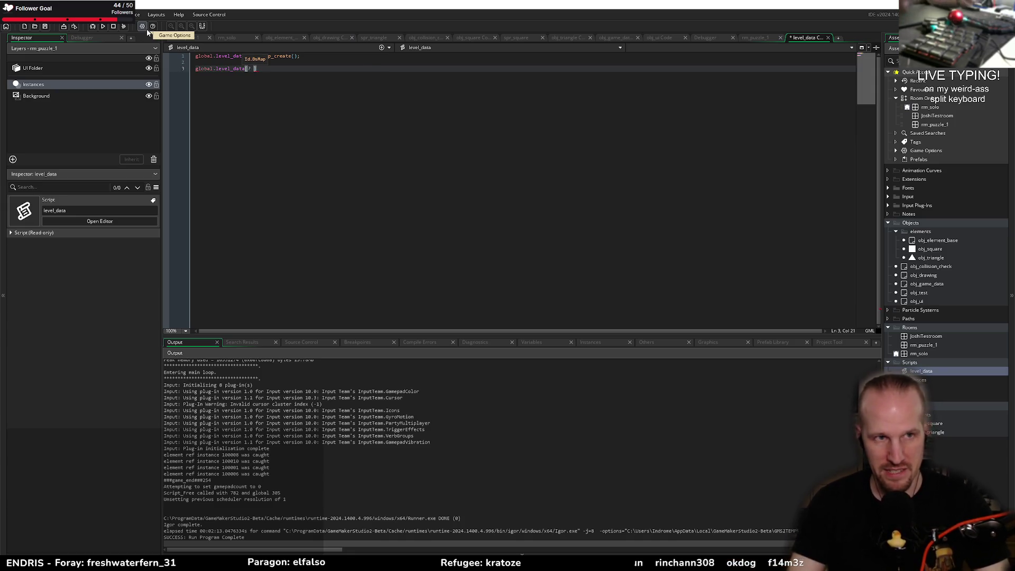
pyautogui.write('rm_puzzle_1')
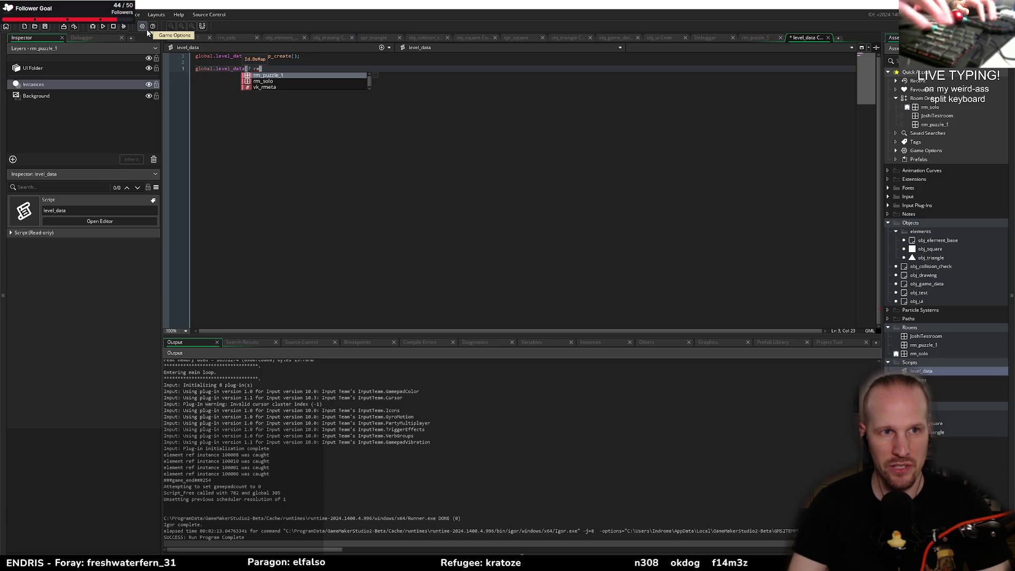
pyautogui.write('] =')
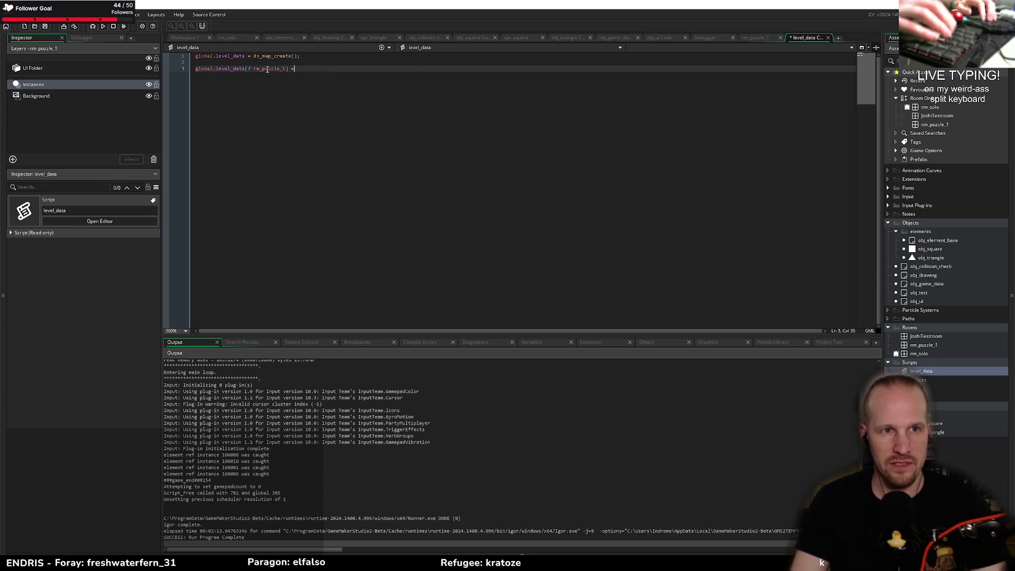
pyautogui.write('{')
pyautogui.press('Return')
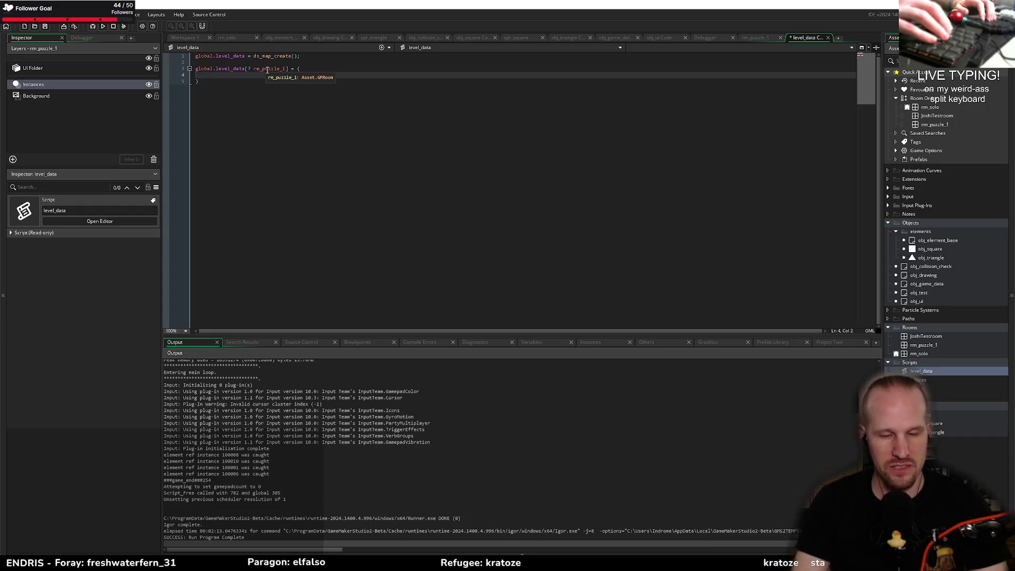
pyautogui.write('resource')
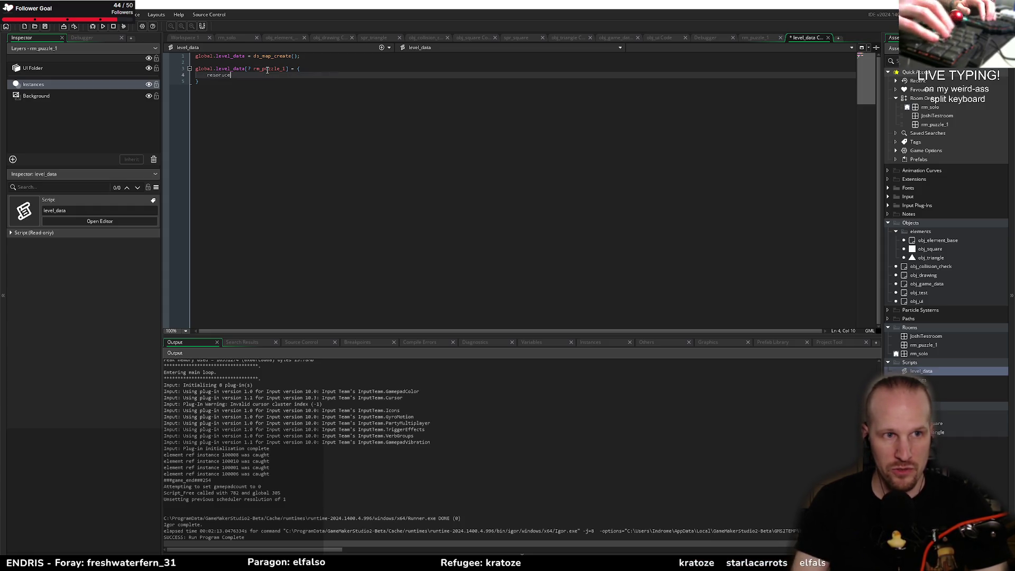
pyautogui.press('BackSpace')
pyautogui.write('rces_')
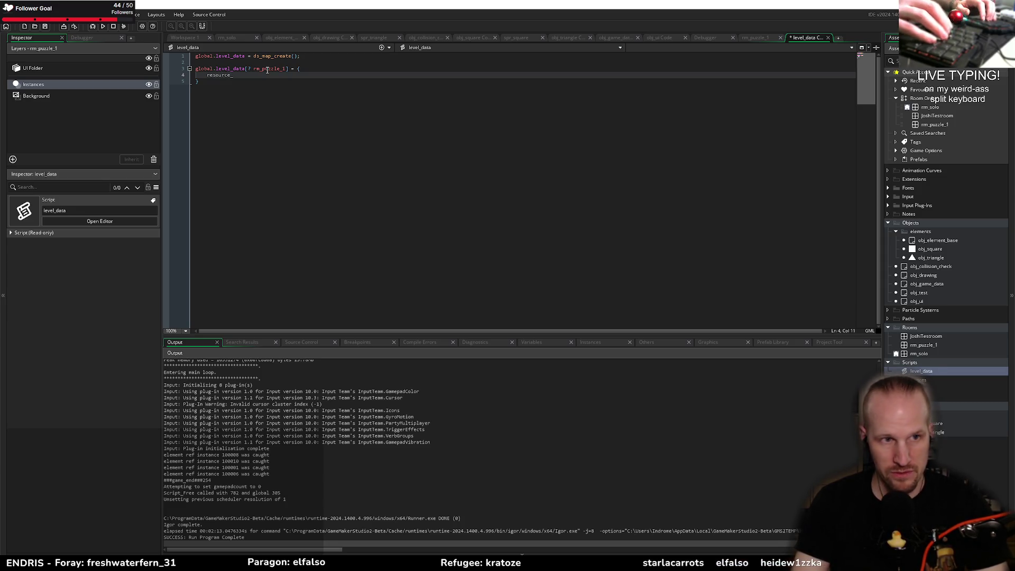
pyautogui.write('start')
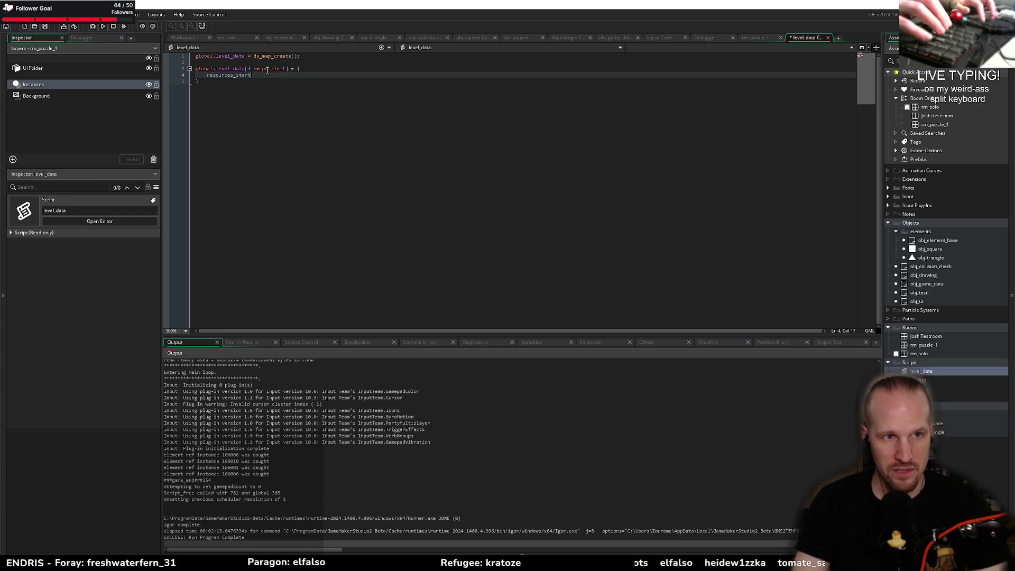
pyautogui.hotkey('shift', 'Left')
pyautogui.hotkey('shift', 'Left')
pyautogui.hotkey('shift', 'Left')
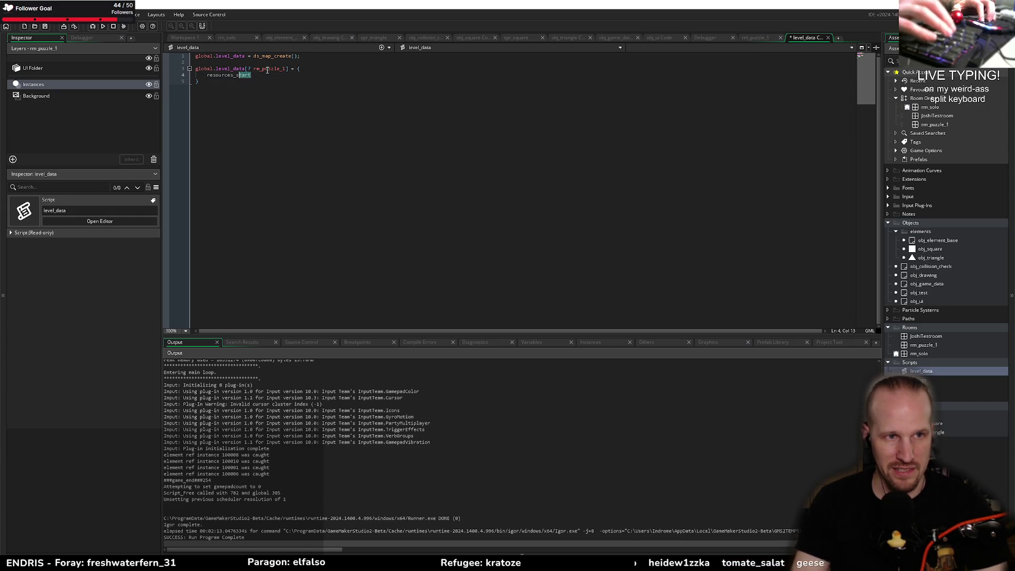
pyautogui.write('_')
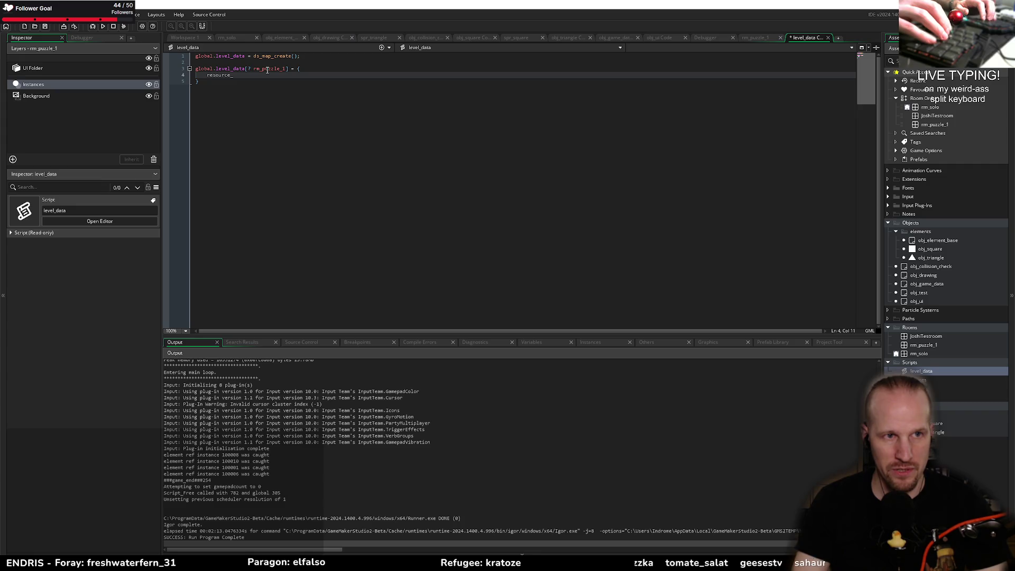
pyautogui.hotkey('shift', 'Home')
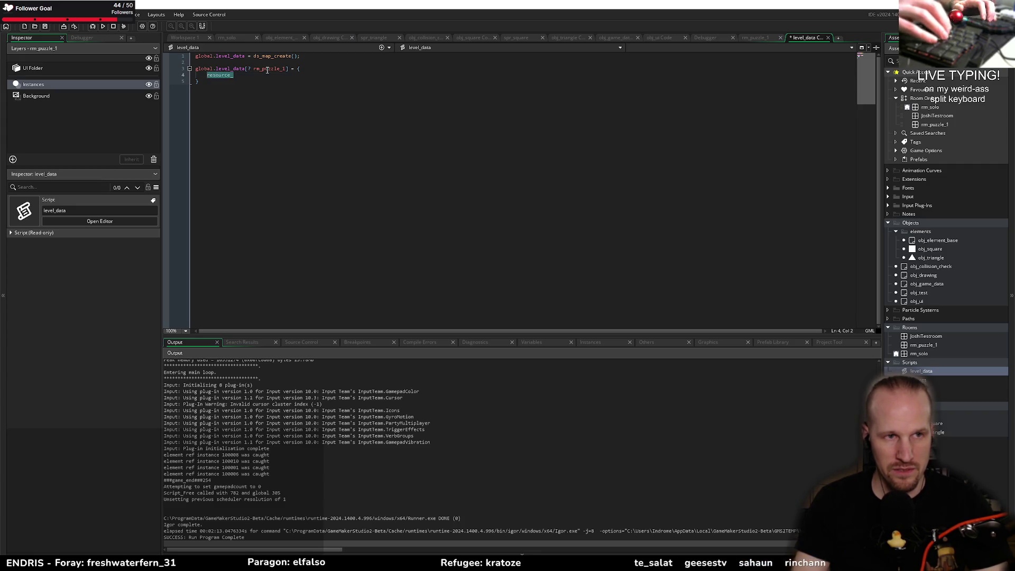
pyautogui.write('triangles : 2,')
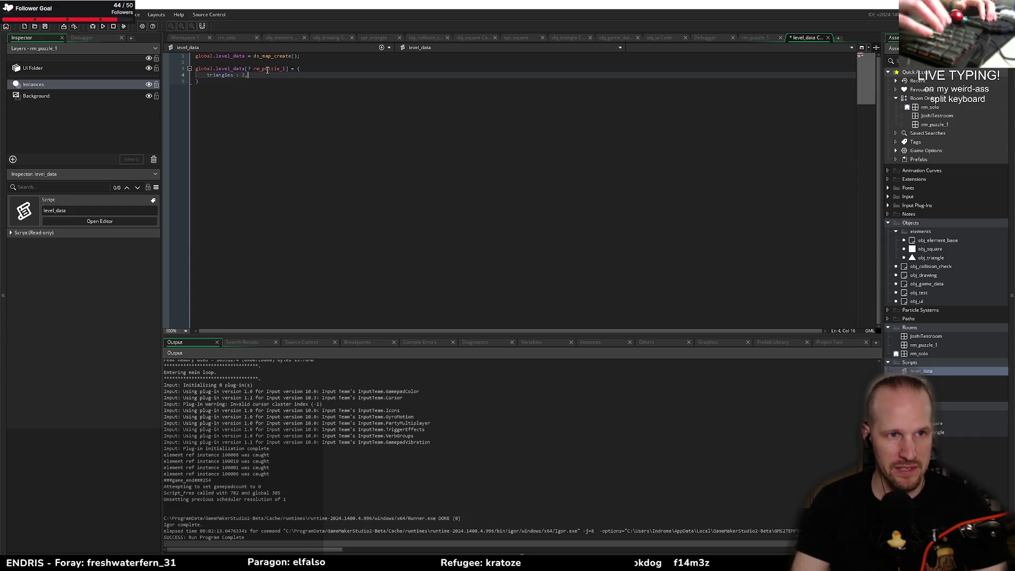
pyautogui.press('Return')
pyautogui.write('squares : 3')
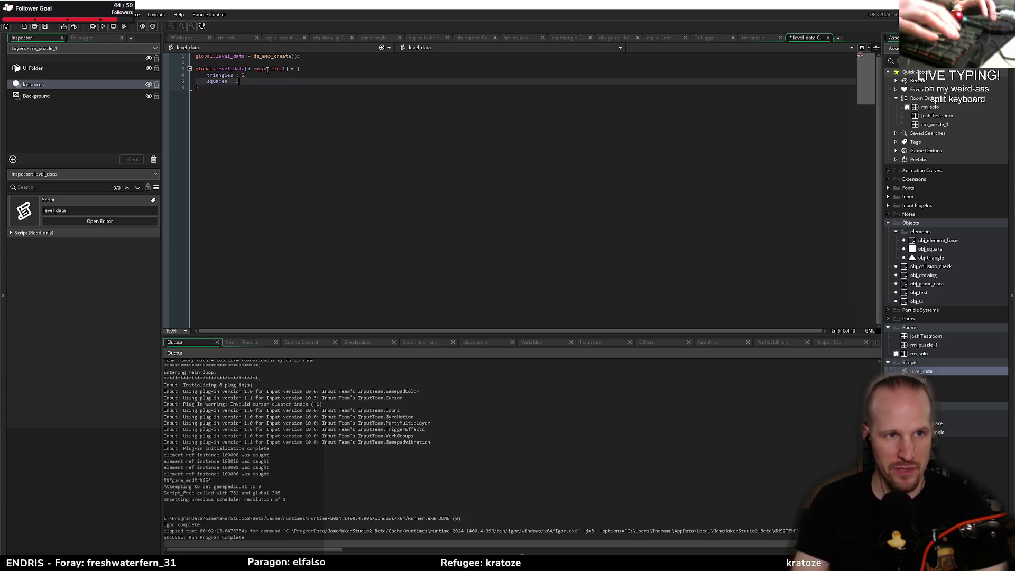
# - Set triangles to 3 and squares to 3, then save the level_data script
pyautogui.press('Up')
pyautogui.hotkey('shift', 'Right')
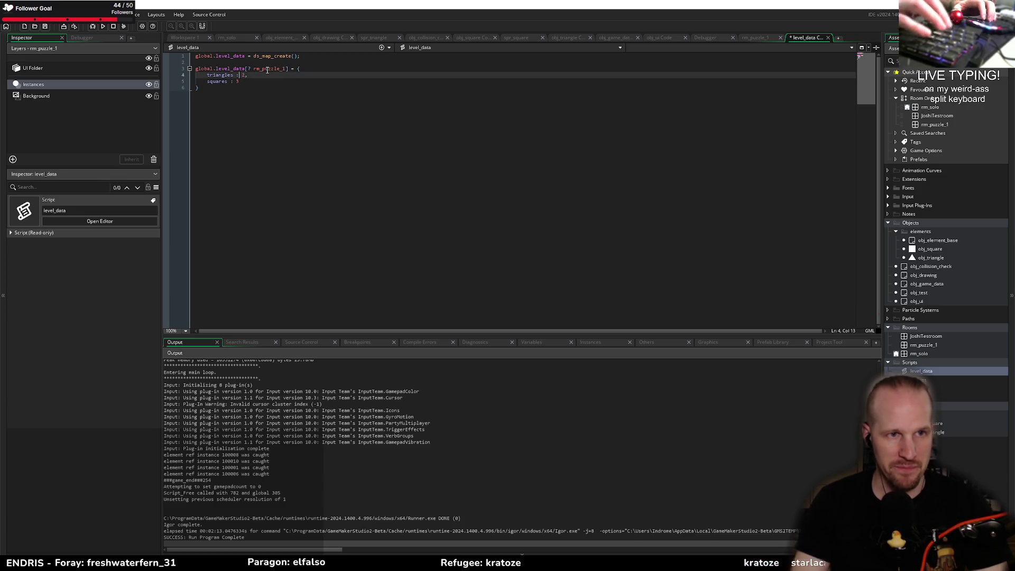
pyautogui.write('3')
pyautogui.press('Down')
pyautogui.press('Return')
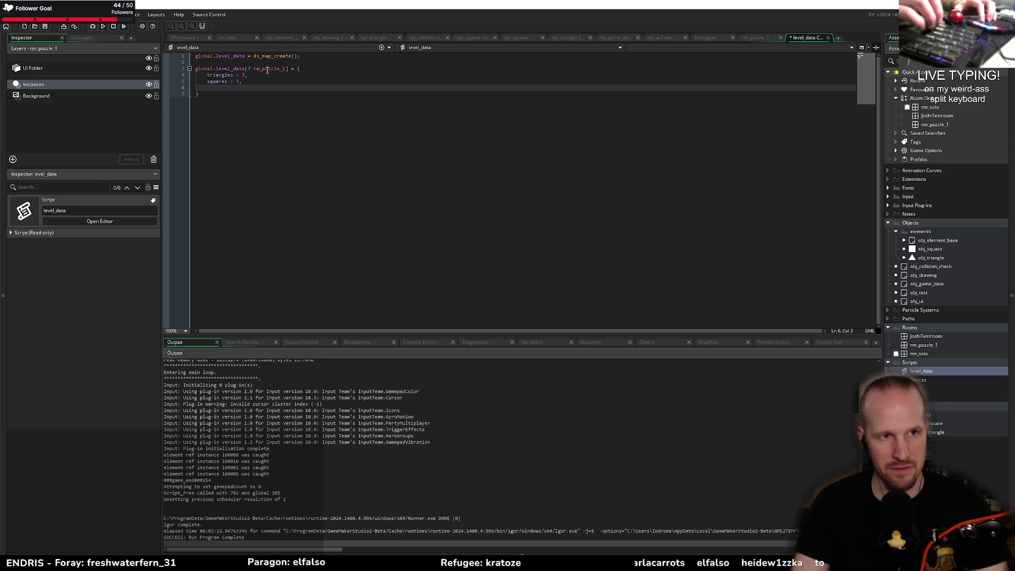
pyautogui.press('BackSpace')
pyautogui.press('BackSpace')
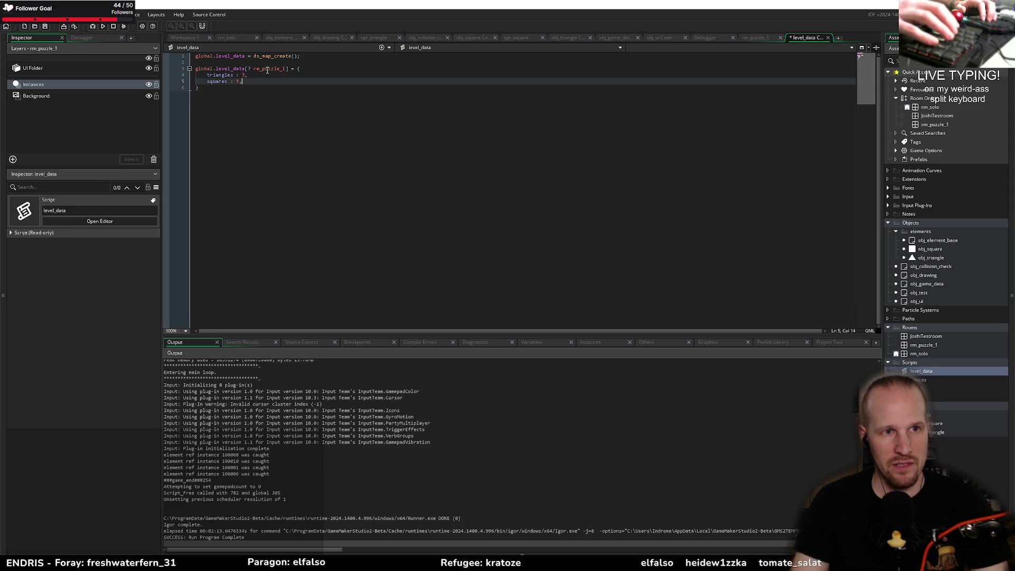
pyautogui.hotkey('ctrl', 's')
# - Copy the rm_puzzle_1 block and paste a duplicate beneath it
pyautogui.press('Down')
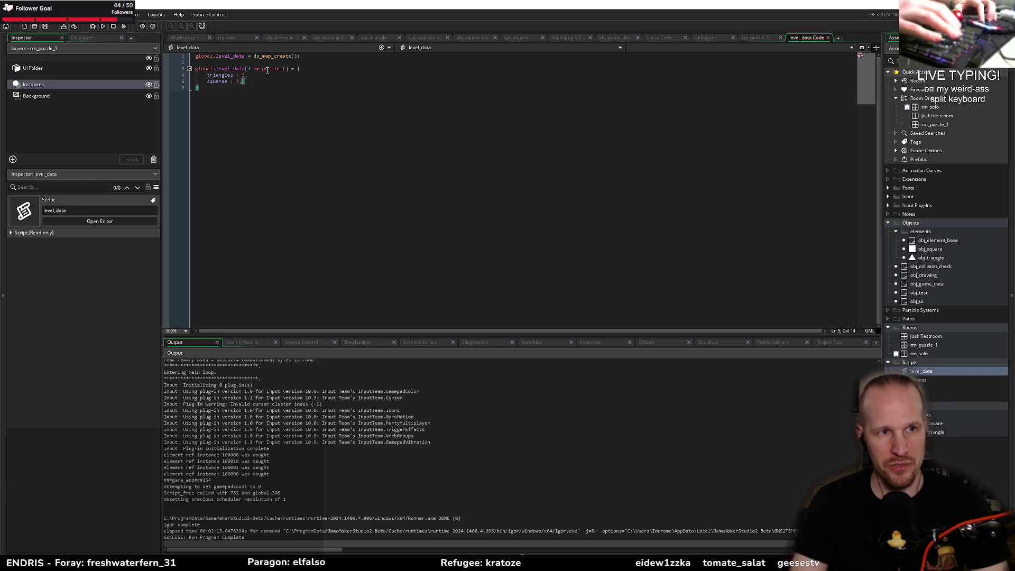
pyautogui.hotkey('shift', 'Up')
pyautogui.hotkey('shift', 'Up')
pyautogui.hotkey('shift', 'Up')
pyautogui.hotkey('shift', 'Home')
pyautogui.hotkey('ctrl', 'c')
pyautogui.press('Right')
pyautogui.press('Return')
pyautogui.press('Return')
pyautogui.hotkey('ctrl', 'v')
pyautogui.press('Up')
pyautogui.press('Up')
pyautogui.press('Up')
pyautogui.press('End')
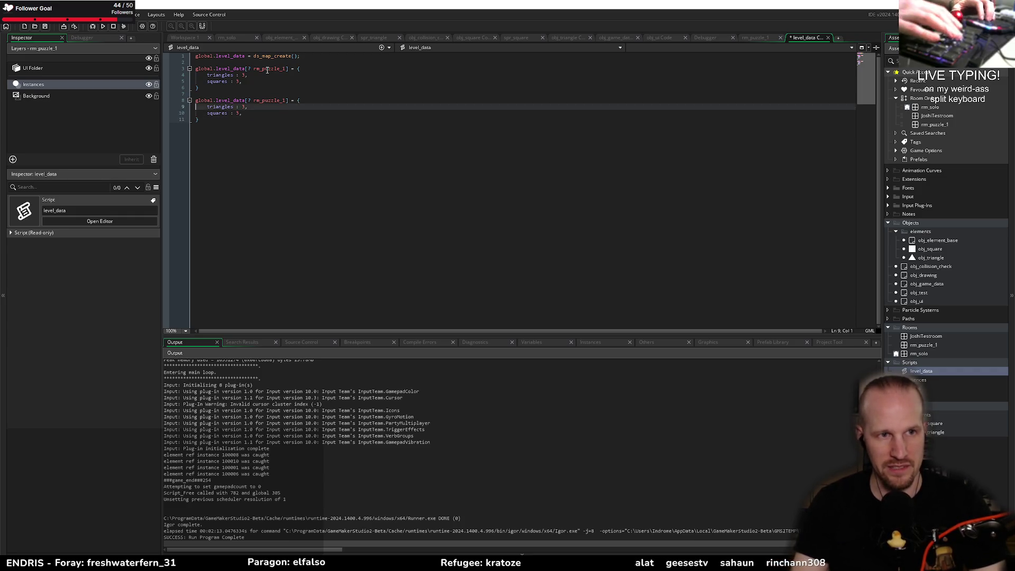
# - Comment out the duplicated rm_puzzle_1 block with Ctrl+K, keeping the first entry active
pyautogui.press('Left')
pyautogui.press('Left')
pyautogui.hotkey('ctrl', 'shift', 'Left')
pyautogui.press('Home')
pyautogui.hotkey('shift', 'Down')
pyautogui.hotkey('shift', 'Down')
pyautogui.hotkey('shift', 'Down')
pyautogui.hotkey('ctrl', 'k')
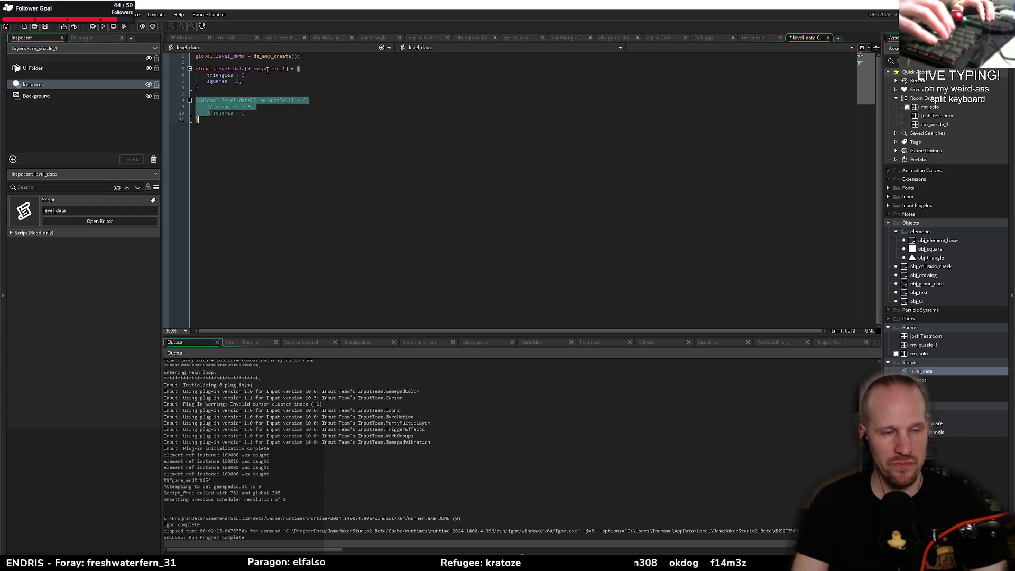
pyautogui.hotkey('ctrl', 'z')
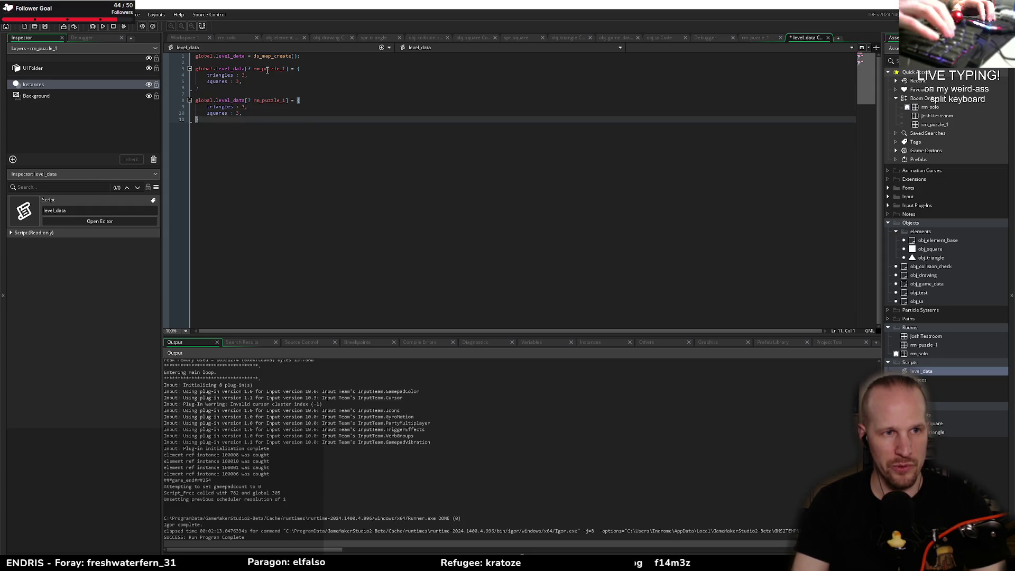
pyautogui.hotkey('shift', 'Up')
pyautogui.hotkey('shift', 'Up')
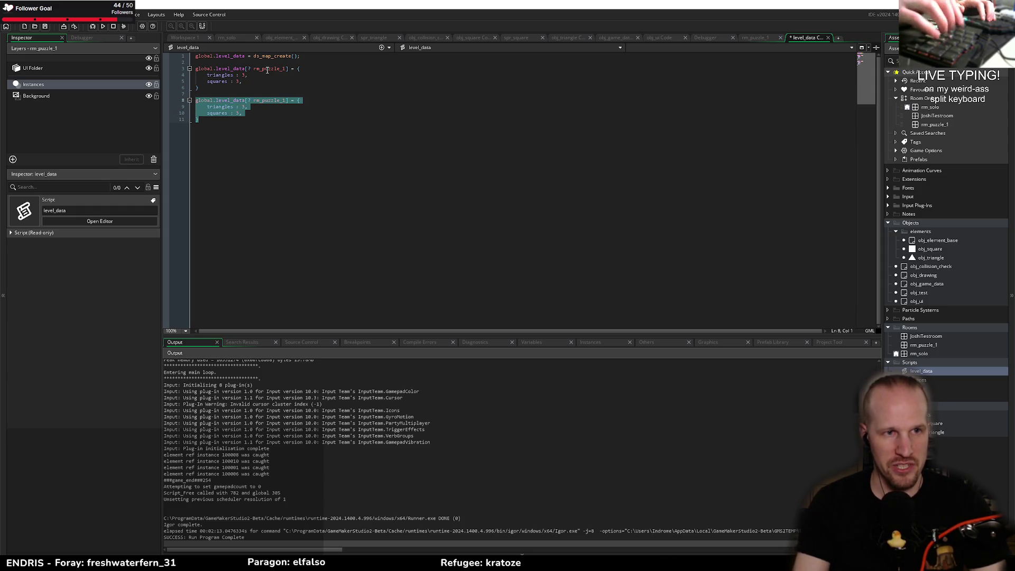
pyautogui.hotkey('ctrl', 'k')
pyautogui.press('Up')
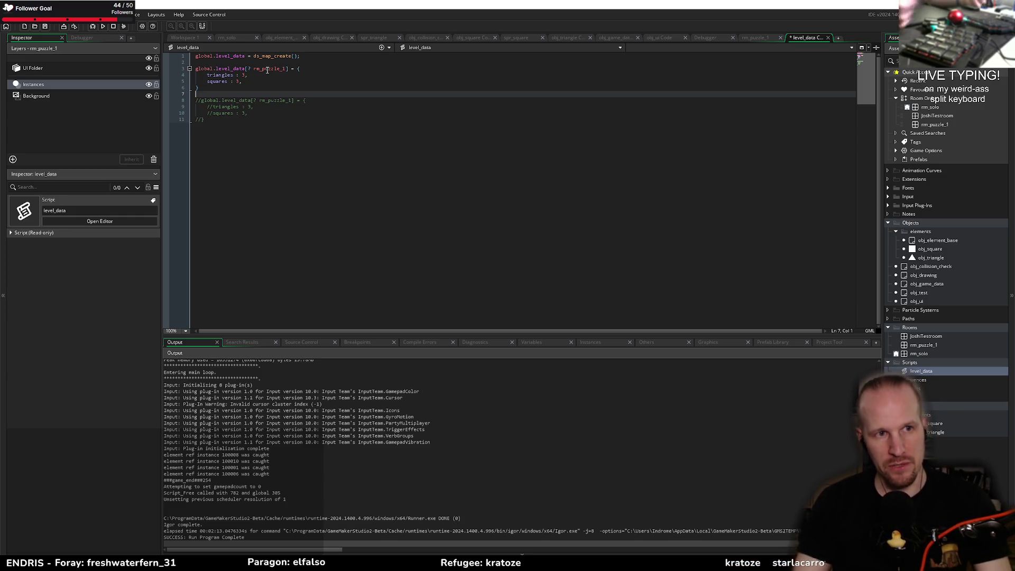
# - Review the triangles and squares lines and the newly commented block in level_data
pyautogui.moveTo(253, 80); pyautogui.dragTo(206, 73)
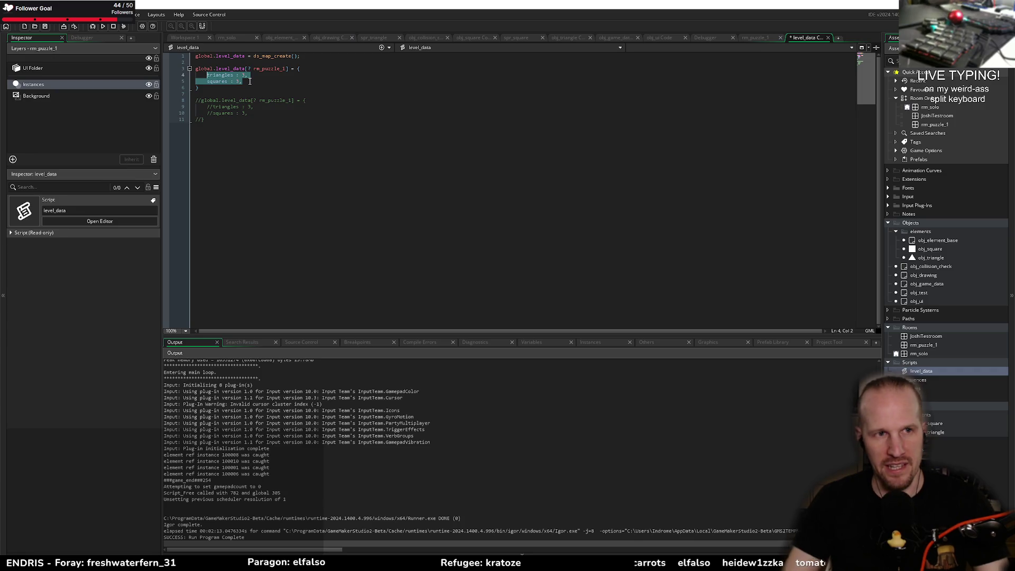
pyautogui.doubleClick(271, 69)
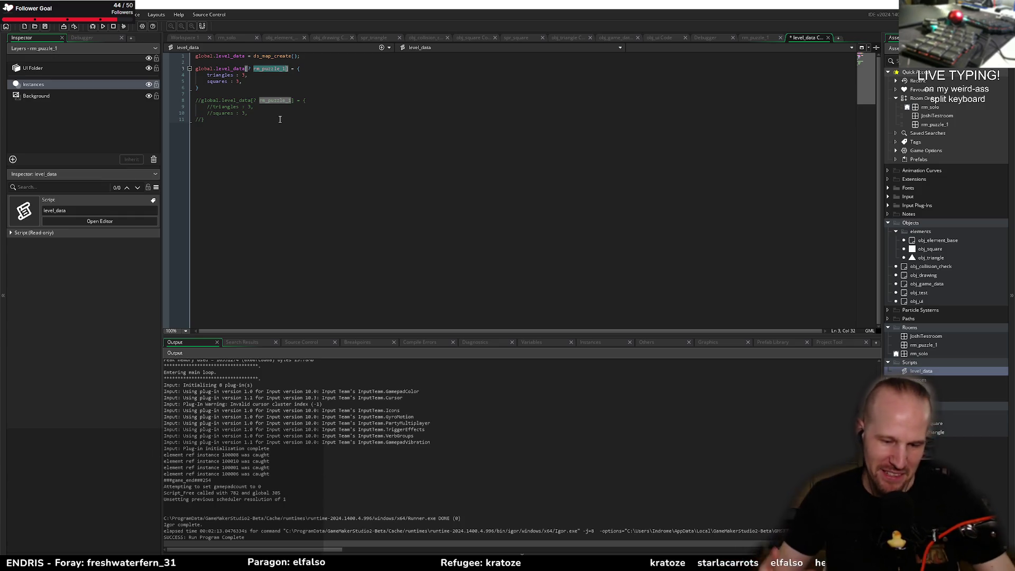
pyautogui.click(319, 88)
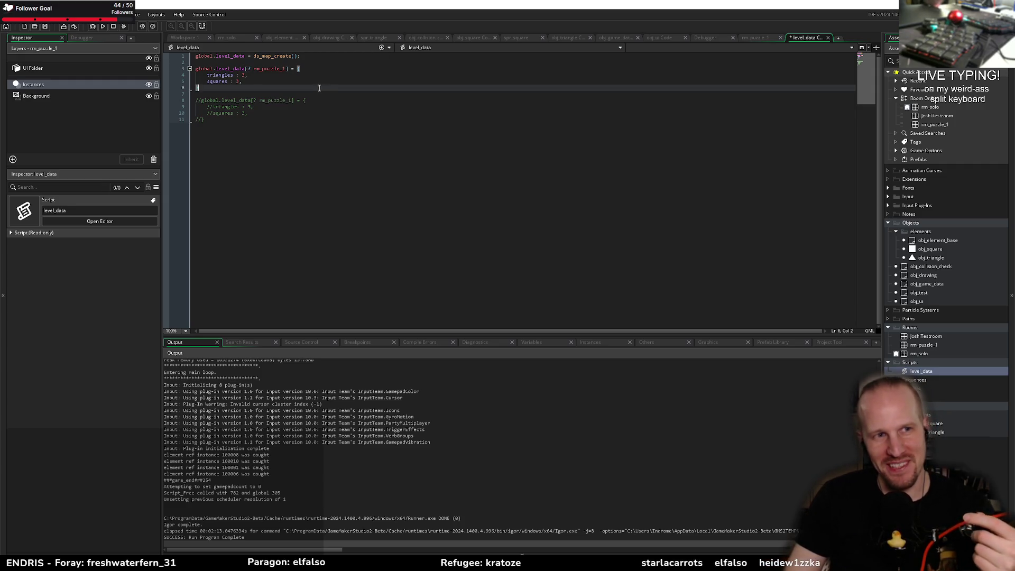
pyautogui.click(305, 123)
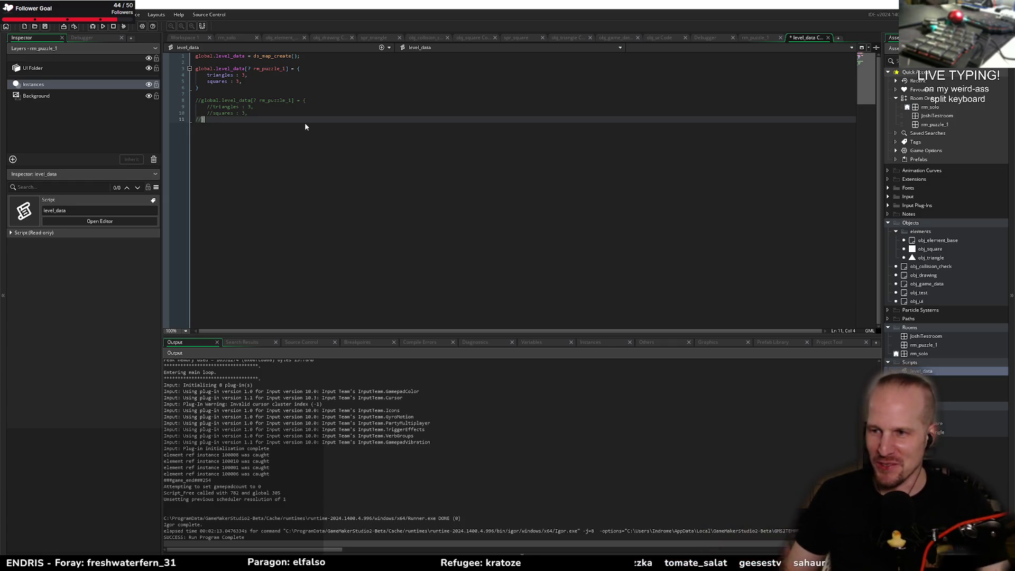
pyautogui.click(299, 107)
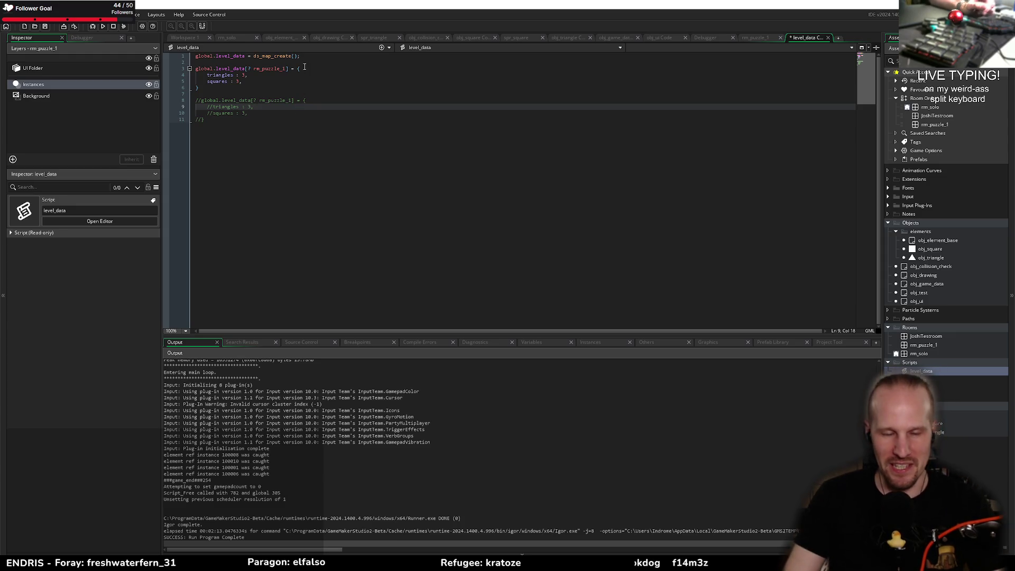
pyautogui.click(243, 119)
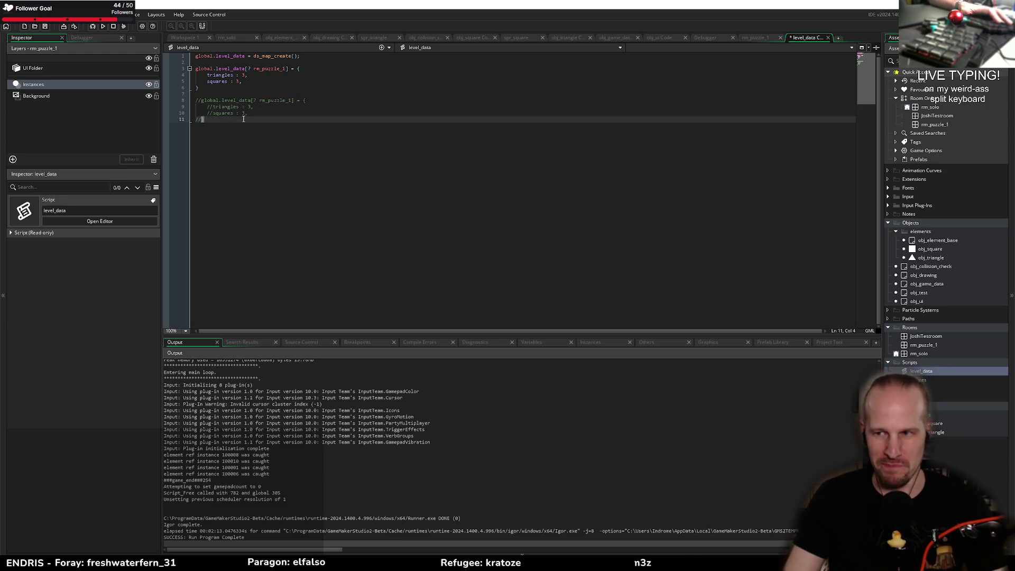
pyautogui.moveTo(282, 121)
pyautogui.mouseDown()
pyautogui.moveTo(195, 104)
pyautogui.moveTo(195, 94)
pyautogui.mouseUp()
# - Open the rm_puzzle_1 room from the Asset Browser
pyautogui.click(196, 94)
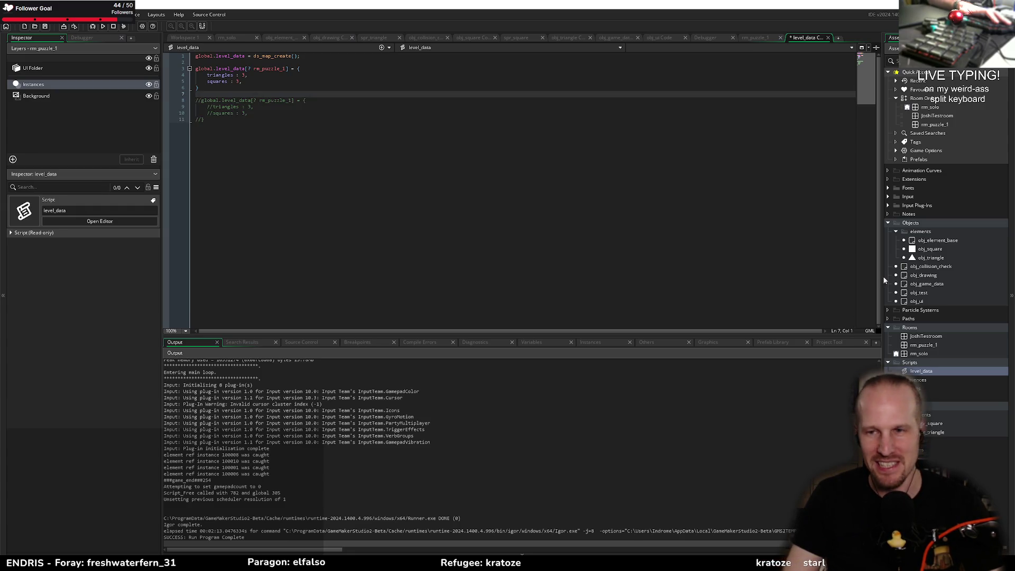
pyautogui.click(925, 345)
pyautogui.doubleClick(924, 345)
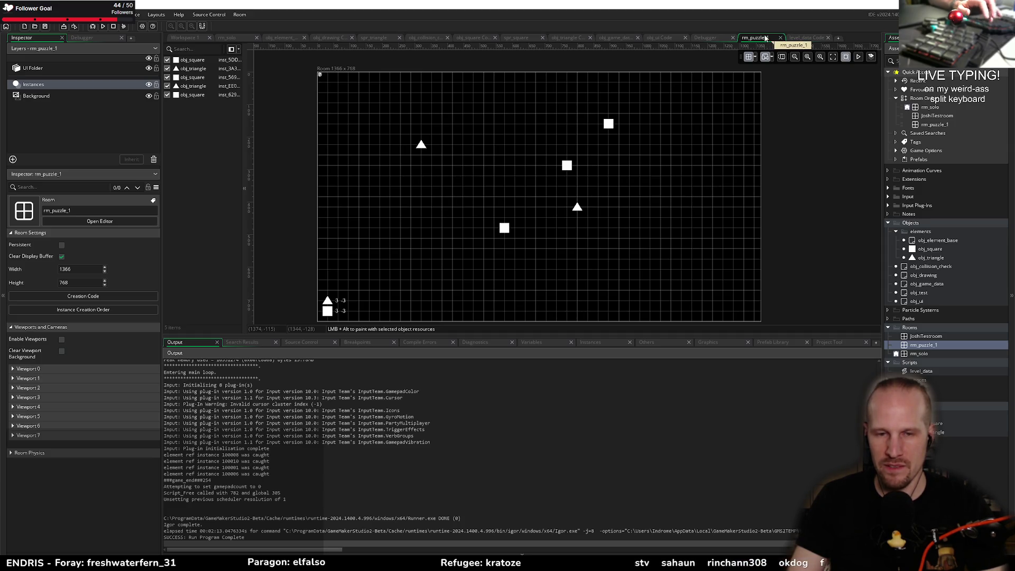
# - Check obj_square's Left Pressed resource code, revisit level_data, then bring up the rm_solo room
pyautogui.click(473, 38)
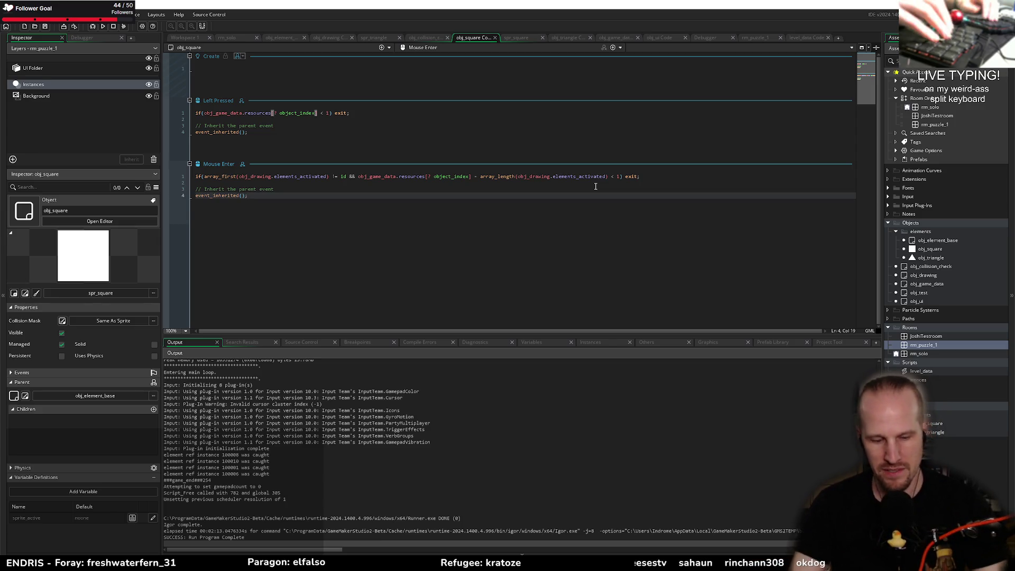
pyautogui.click(341, 113)
pyautogui.click(801, 39)
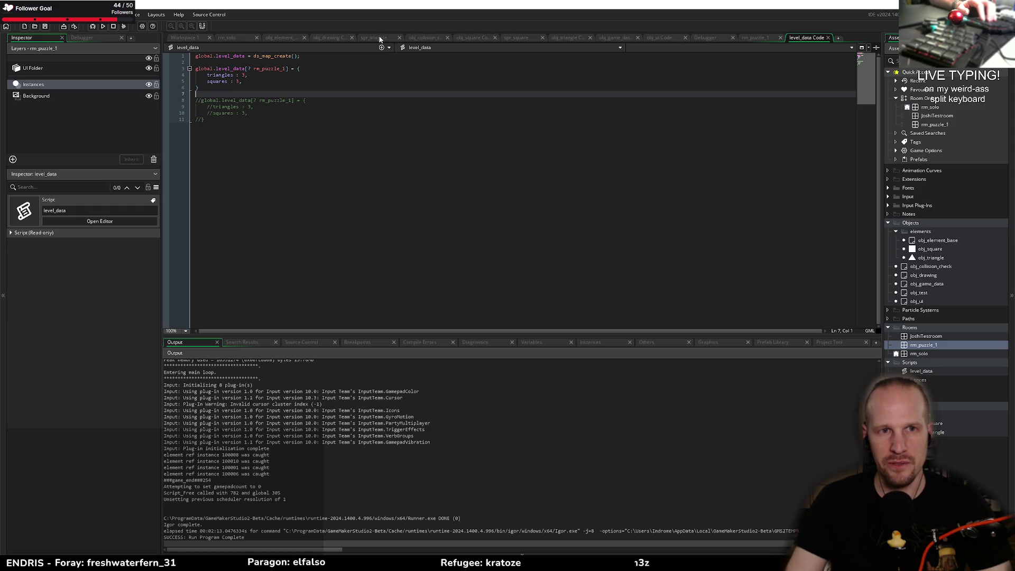
pyautogui.hotkey('ctrl', 'End')
pyautogui.click(183, 39)
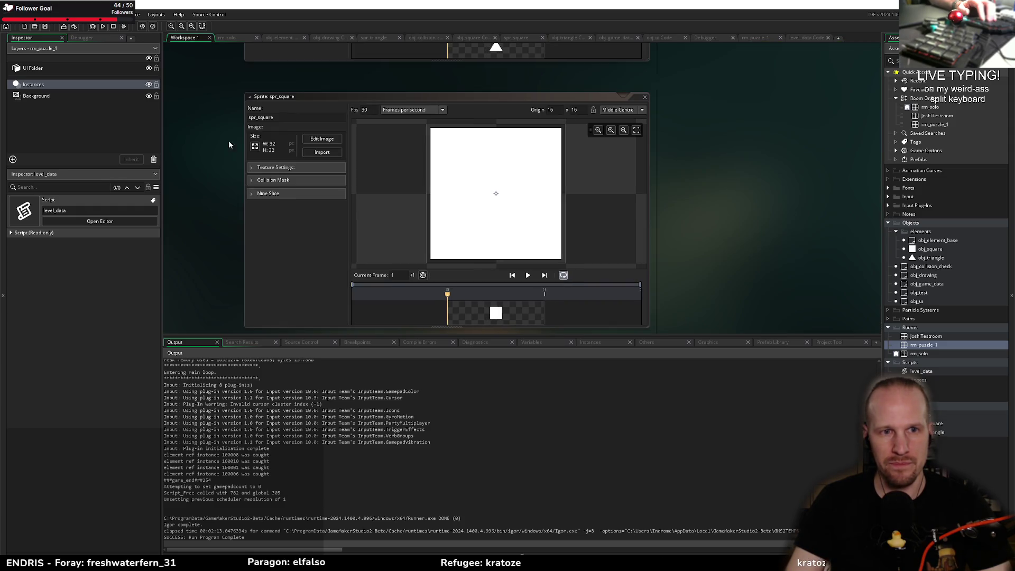
pyautogui.click(227, 38)
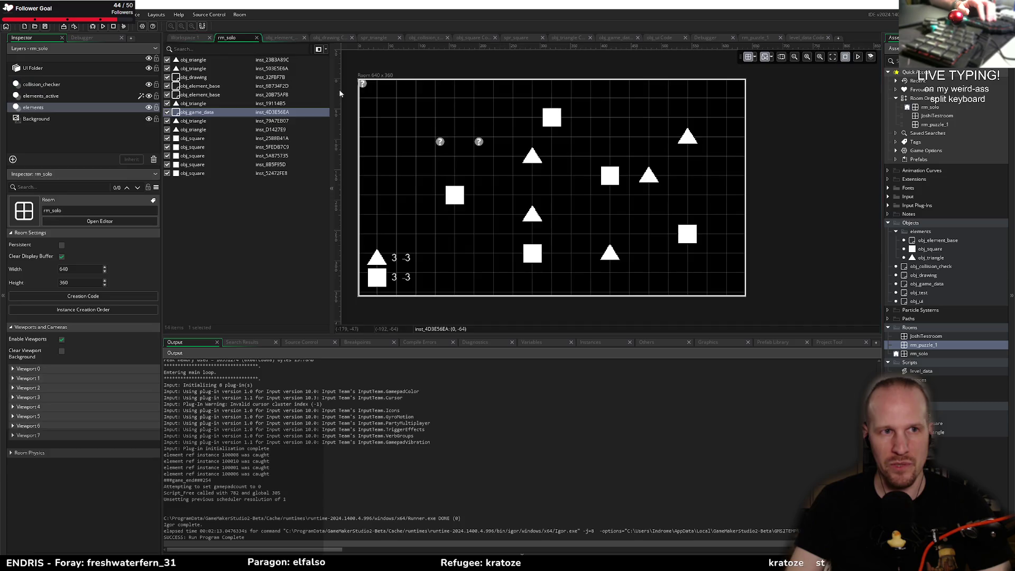
# - Create a new object obj_puzzle_control in the Objects folder and add a Create event
pyautogui.rightClick(908, 222)
pyautogui.moveTo(930, 224)
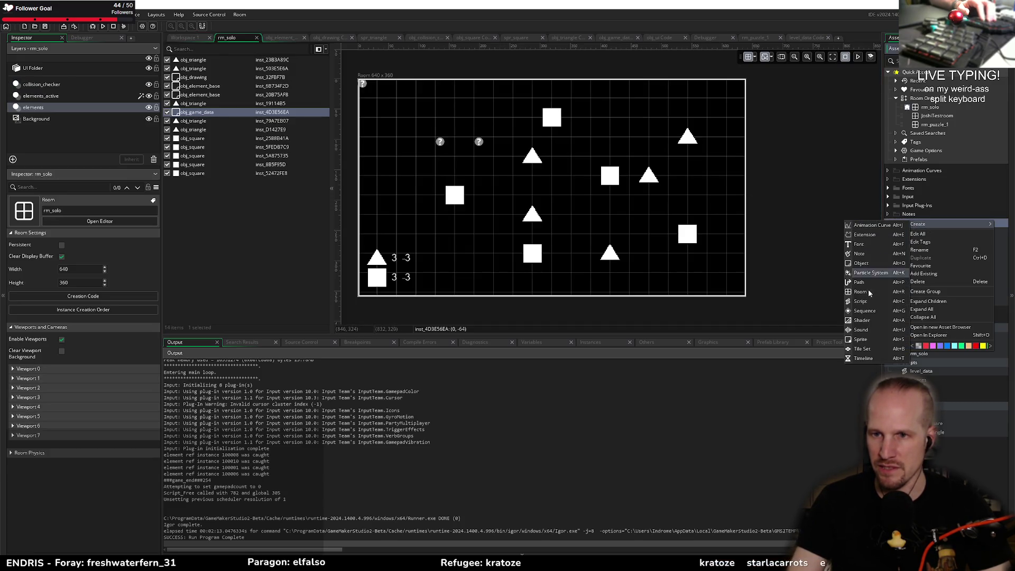
pyautogui.click(861, 263)
pyautogui.write('obj_puzzle_co')
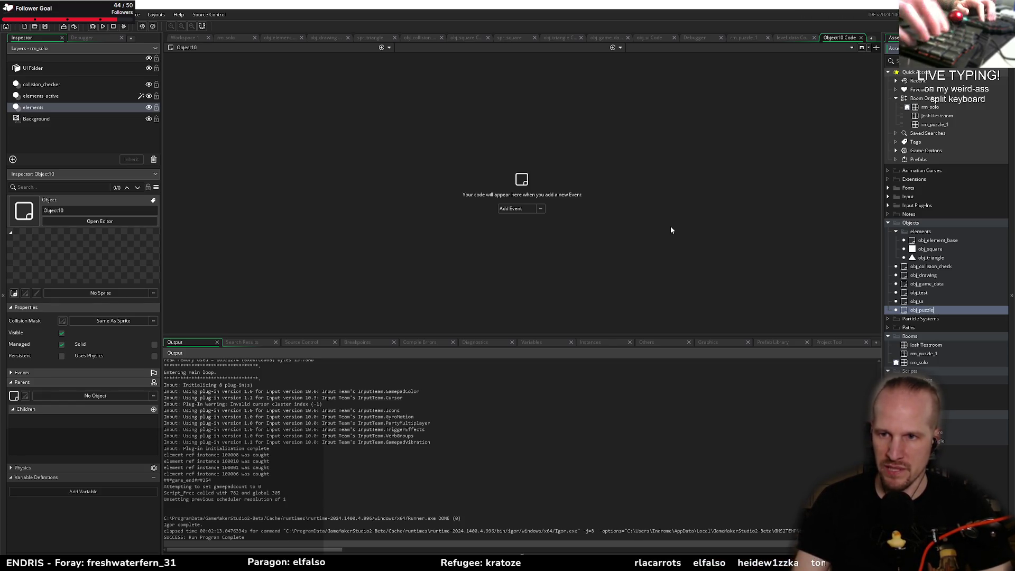
pyautogui.write('ntrol')
pyautogui.press('Return')
pyautogui.click(511, 208)
pyautogui.click(515, 219)
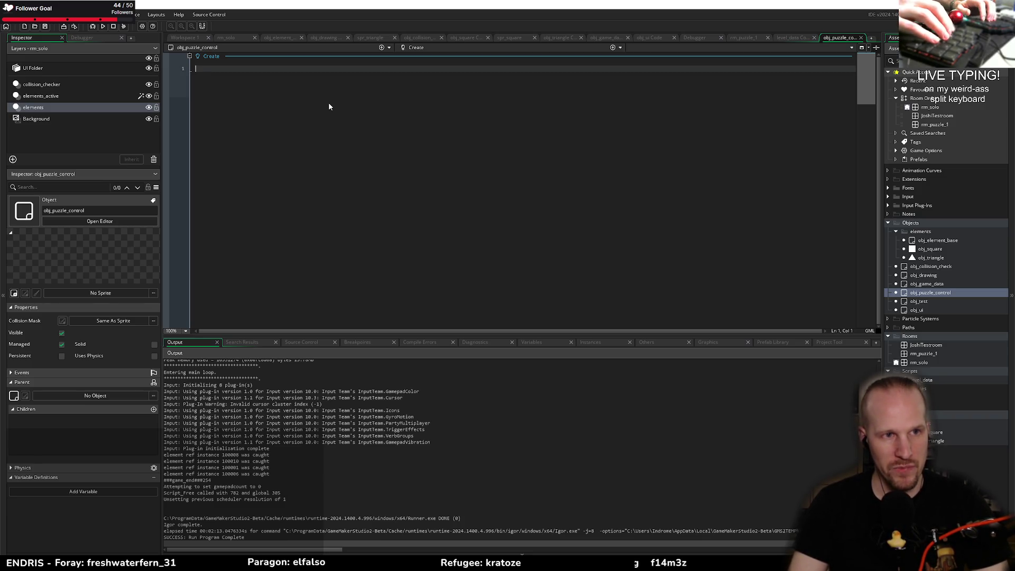
# - Write the function header load_puzzle = function(){ in the Create event
pyautogui.write('load_pu')
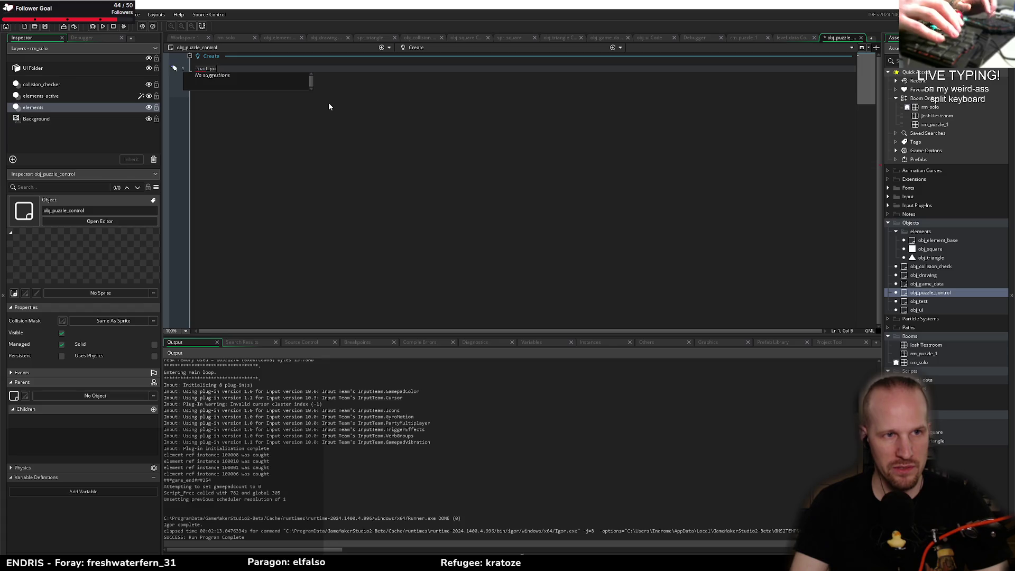
pyautogui.hotkey('ctrl', 'a')
pyautogui.write('inst')
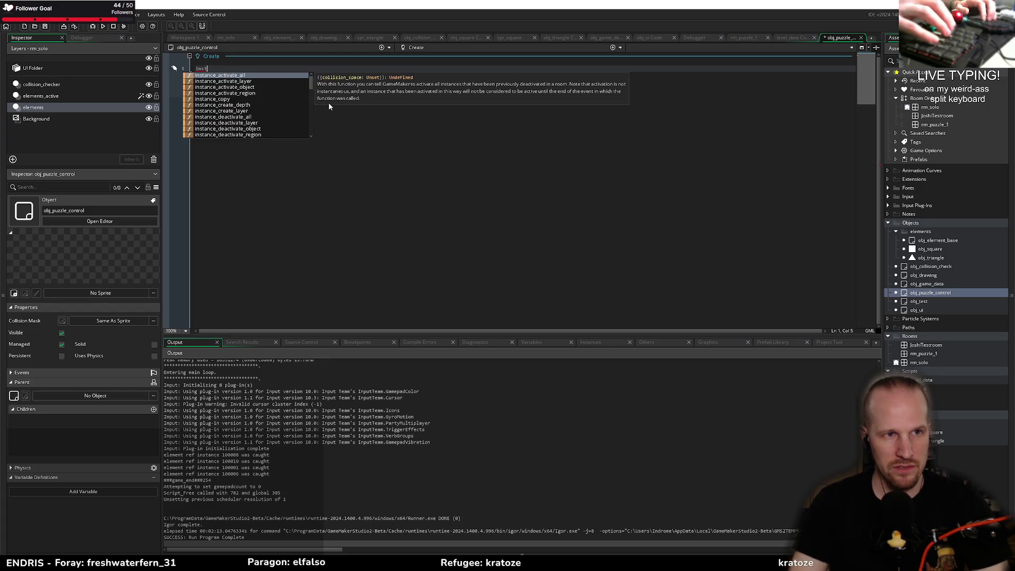
pyautogui.press('BackSpace')
pyautogui.press('BackSpace')
pyautogui.write('itialize_pu')
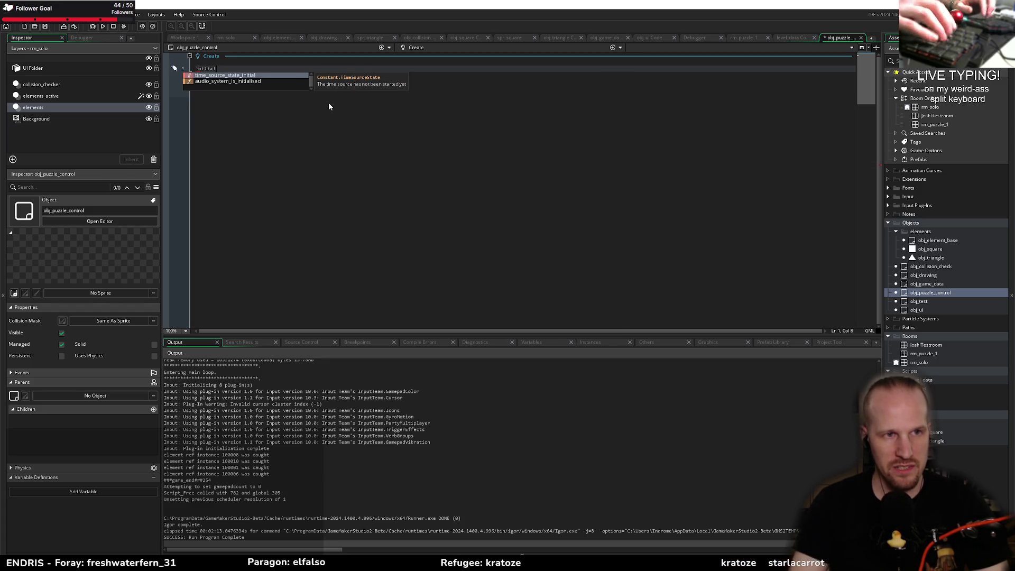
pyautogui.hotkey('ctrl', 'a')
pyautogui.press('BackSpace')
pyautogui.write('load_puzzle =')
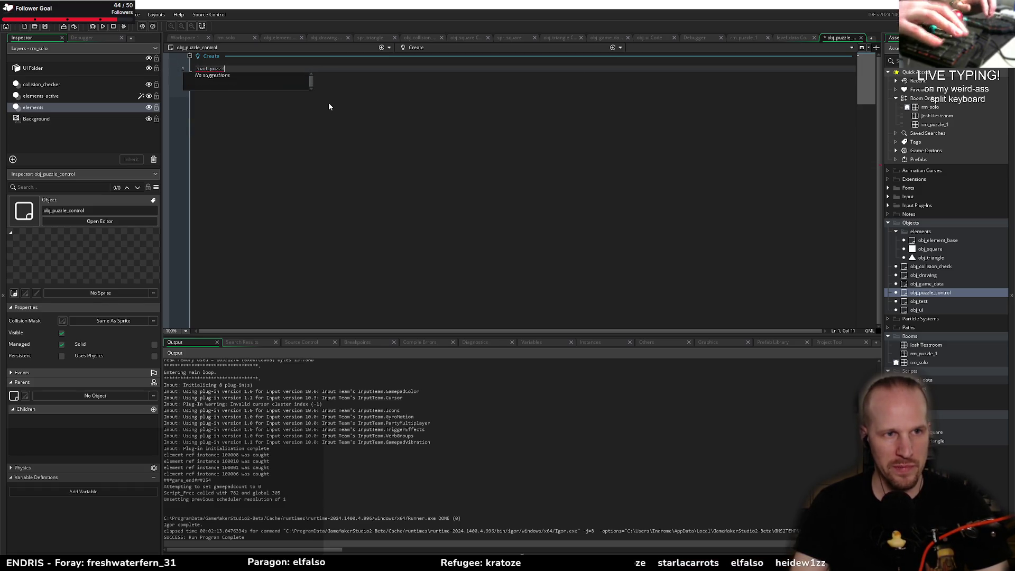
pyautogui.write(' function(){')
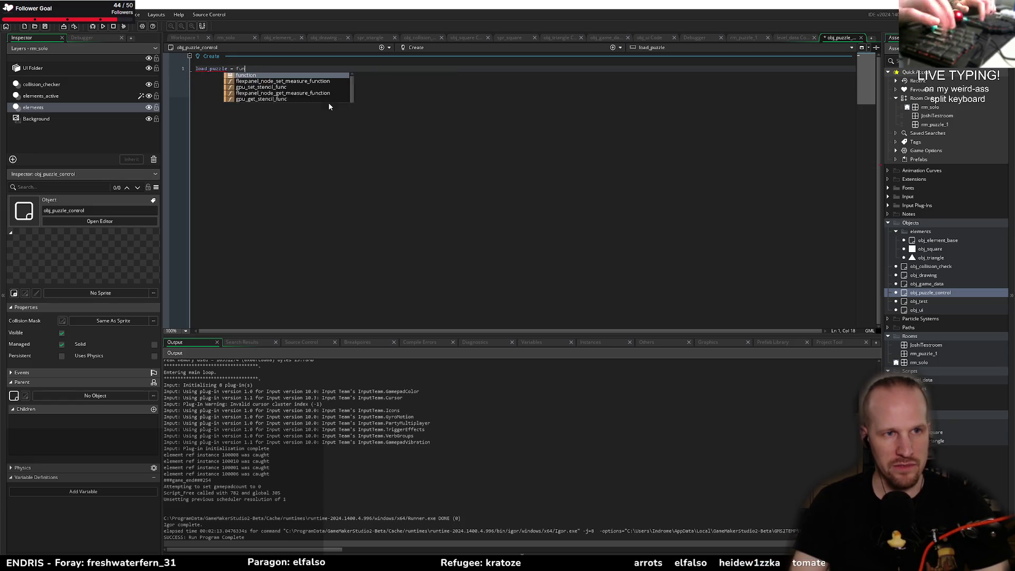
pyautogui.press('Home')
pyautogui.press('Return')
pyautogui.press('Up')
pyautogui.write('///@pa')
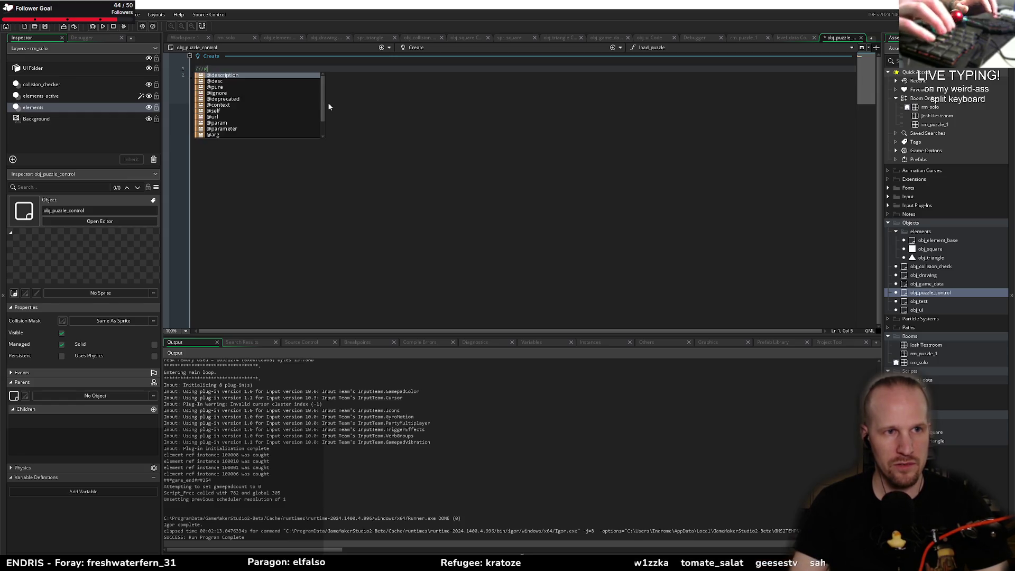
pyautogui.press('Return')
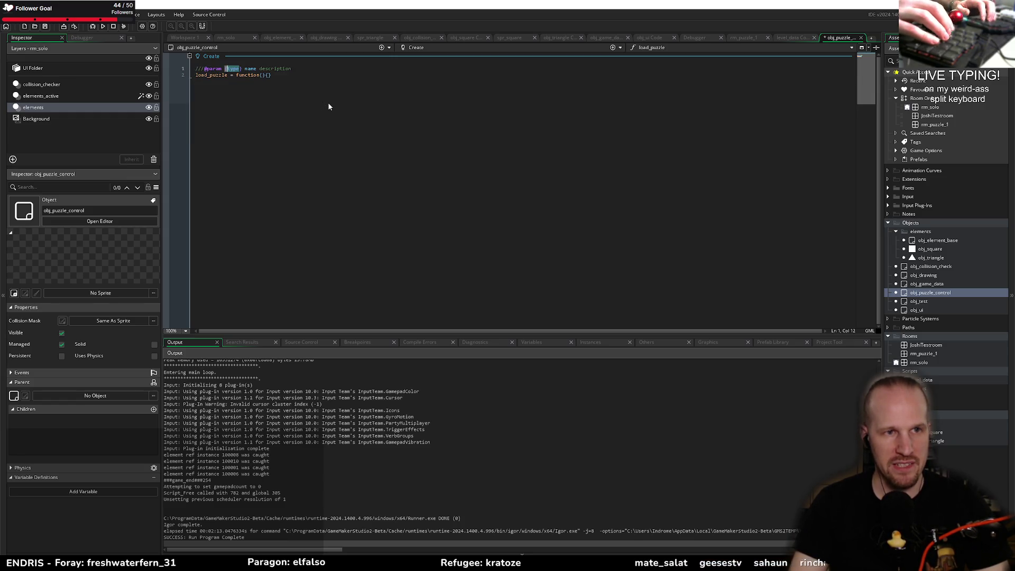
pyautogui.write('Asset.GMRoom')
pyautogui.press('Down')
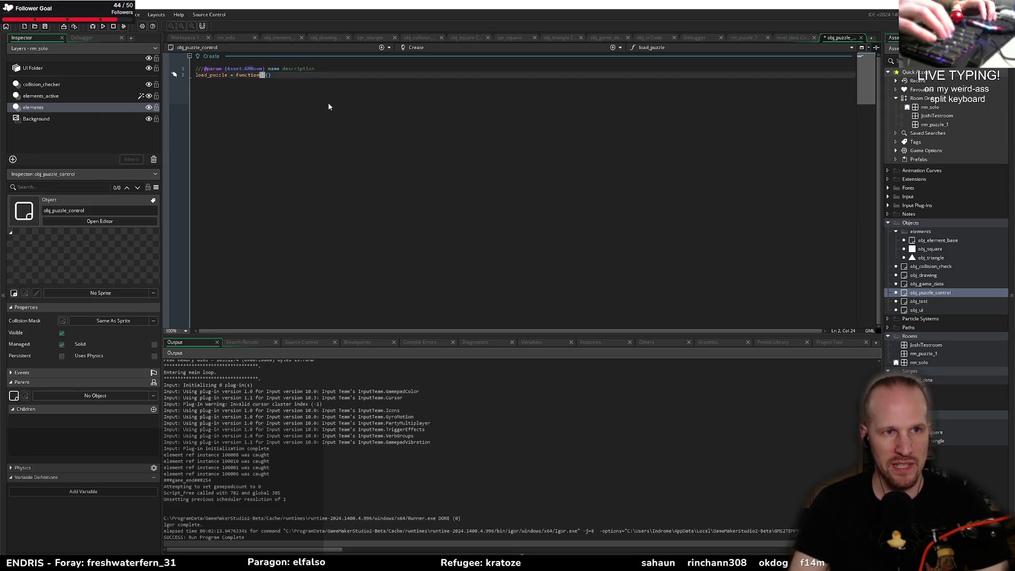
pyautogui.press('Tab')
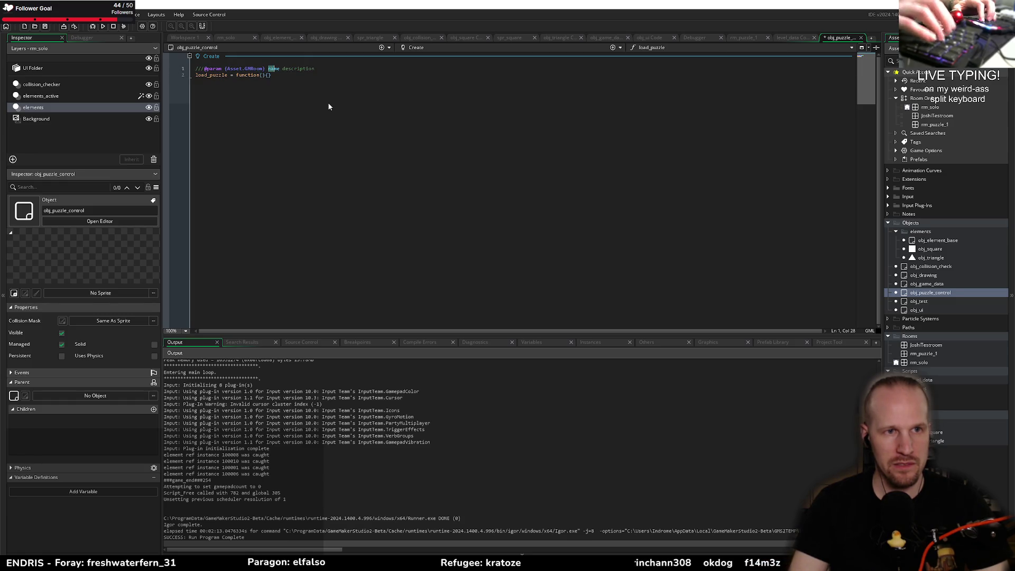
pyautogui.write('_room')
pyautogui.press('Tab')
pyautogui.press('BackSpace')
# - Give load_puzzle a _room parameter and add if(room_exists(_room) == false) exit;
pyautogui.press('Tab')
pyautogui.write('_roo')
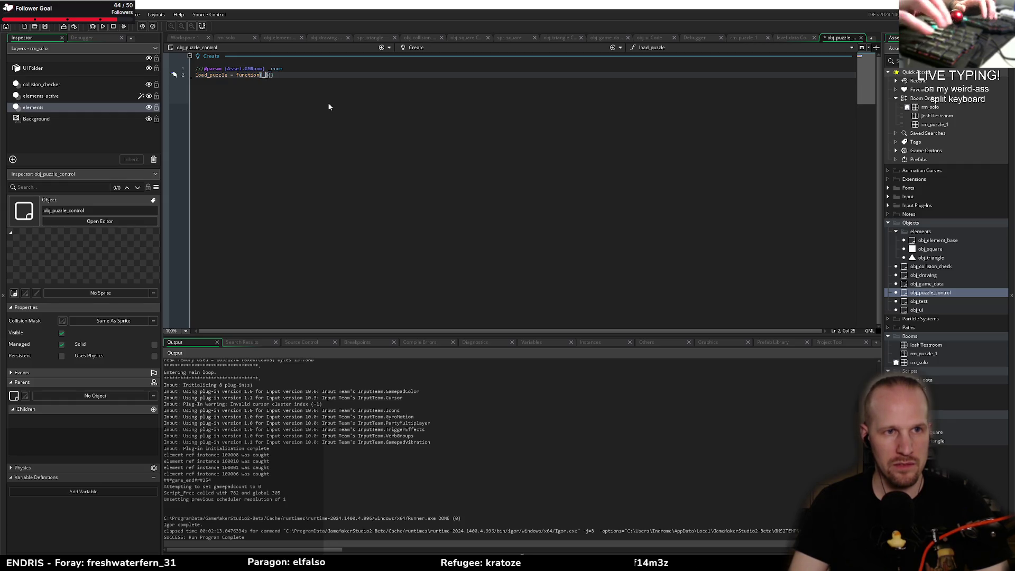
pyautogui.write('m')
pyautogui.press('Tab')
pyautogui.press('Return')
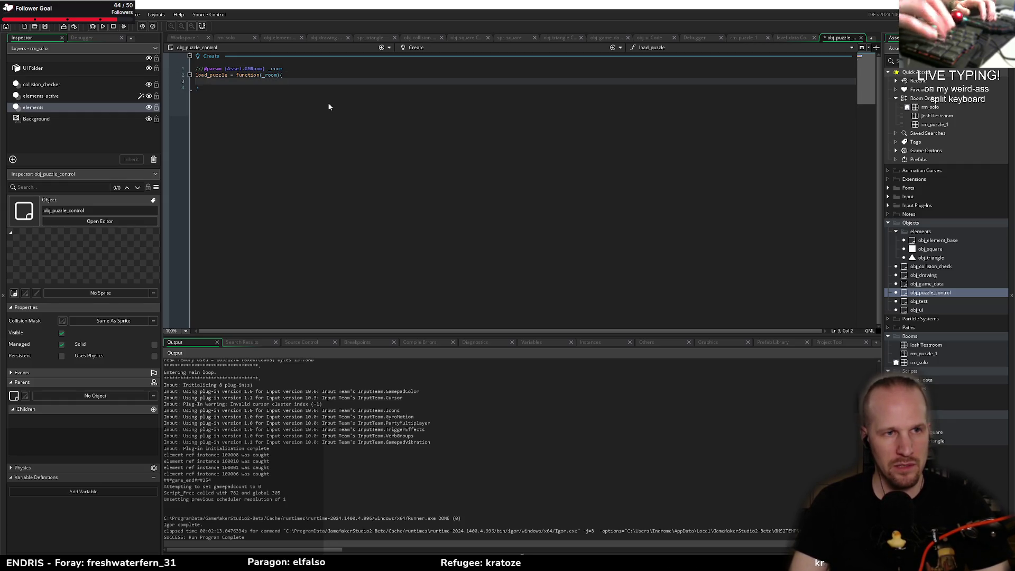
pyautogui.write('if(room_')
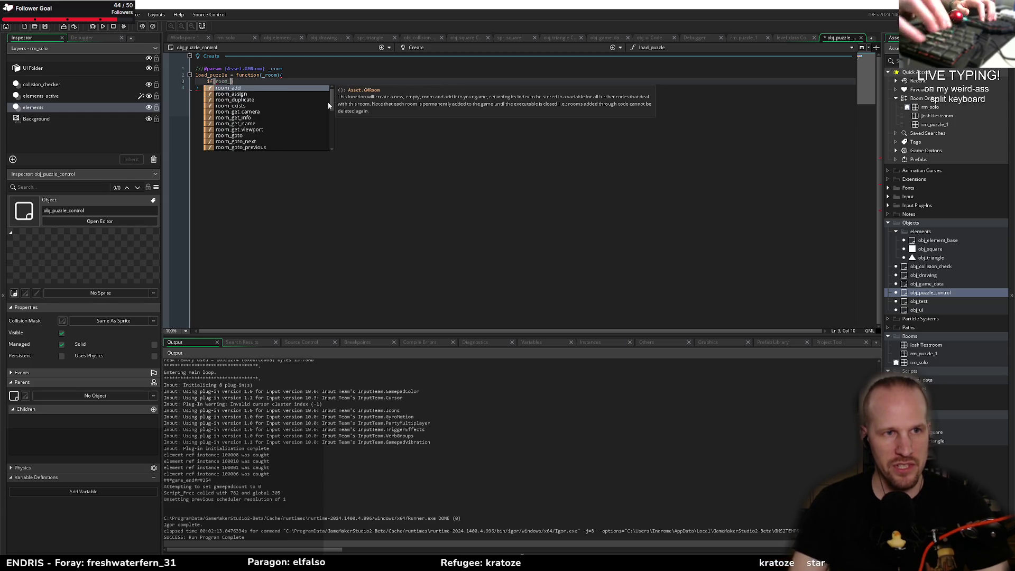
pyautogui.write('exists(_room')
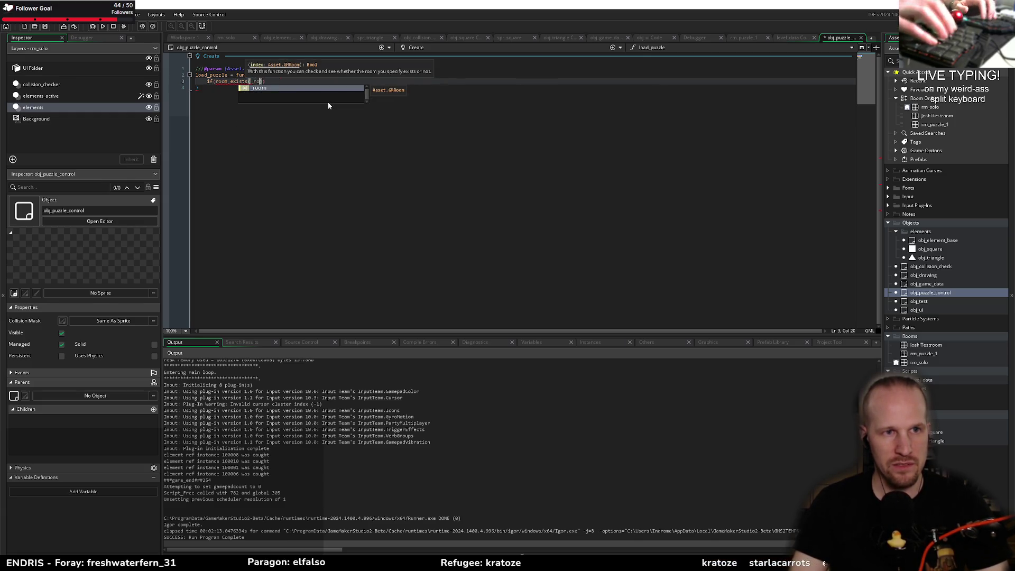
pyautogui.write(') == false) e')
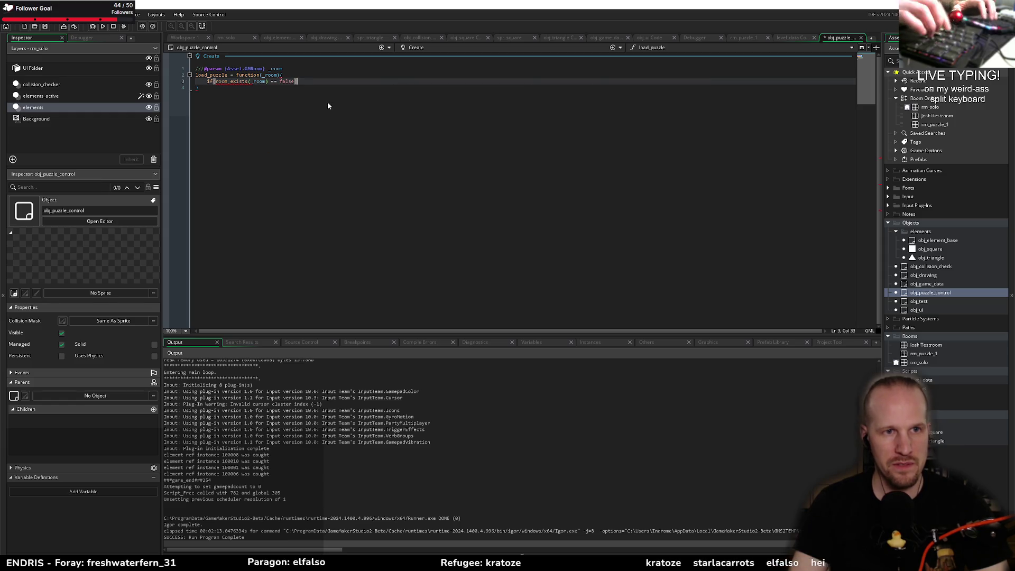
pyautogui.write('xit;')
pyautogui.press('End')
pyautogui.press('Return')
pyautogui.press('Return')
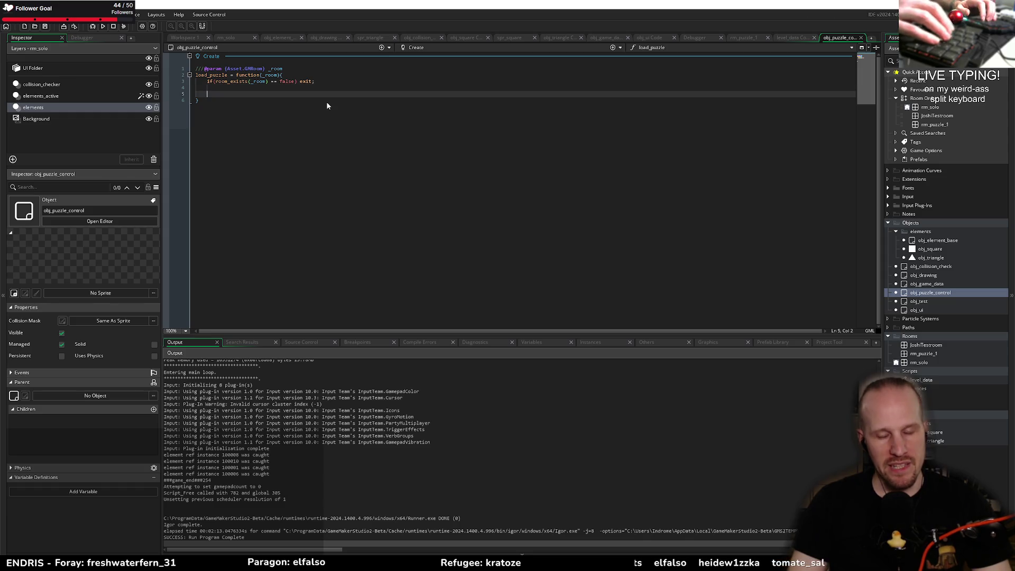
pyautogui.write('room_in')
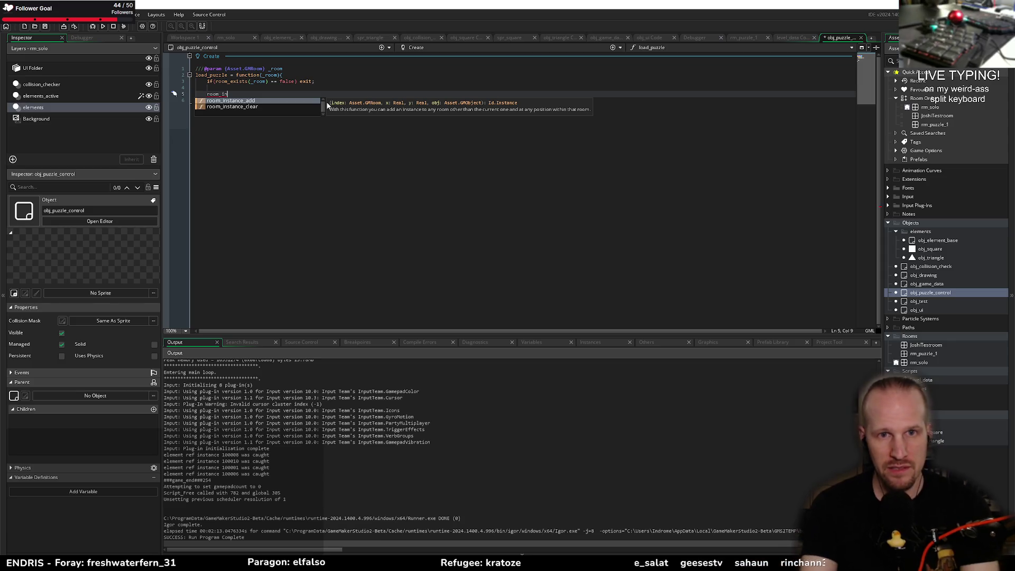
# - Start a var _info = room_get_info line using autocomplete
pyautogui.press('BackSpace')
pyautogui.press('BackSpace')
pyautogui.write('ge')
pyautogui.press('Down')
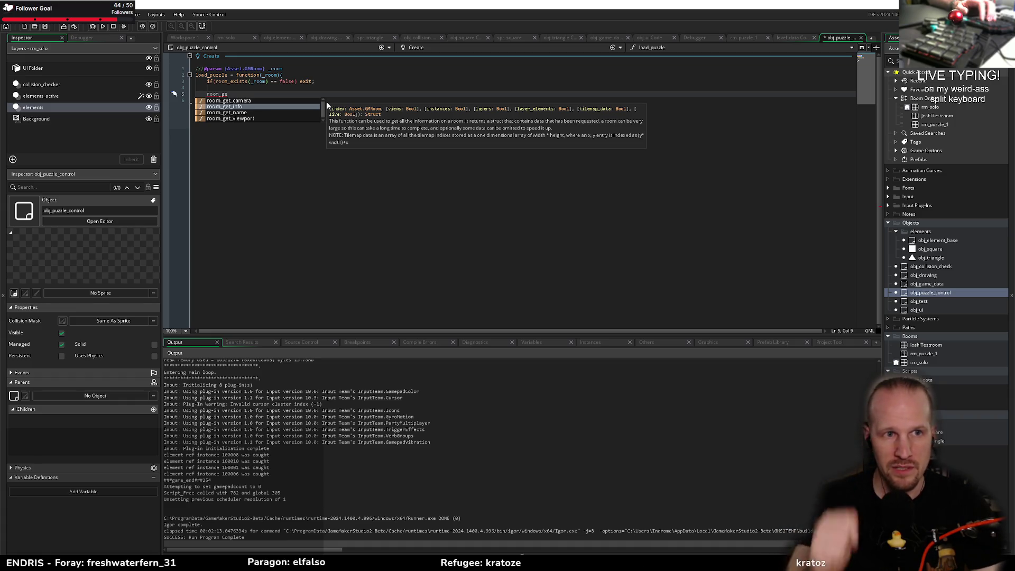
pyautogui.write('t_info(')
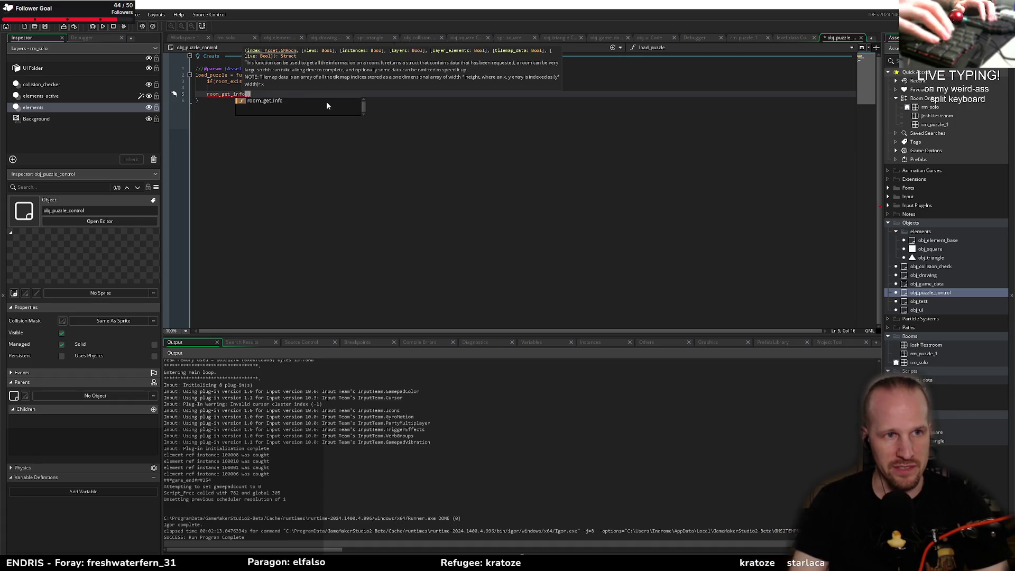
pyautogui.press('Return')
pyautogui.press('Home')
pyautogui.write('var _info =')
pyautogui.press('End')
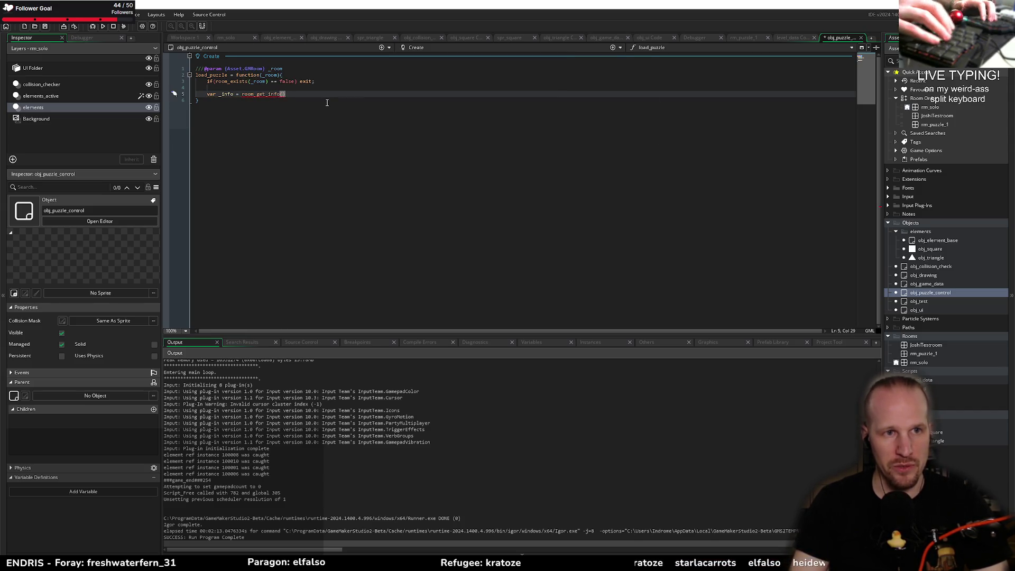
# - Add if(ds_map_exists(global.level_data, _room) == false) exit; after the room check
pyautogui.press('Up')
pyautogui.press('Up')
pyautogui.press('Return')
pyautogui.press('Return')
pyautogui.press('BackSpace')
pyautogui.press('BackSpace')
pyautogui.write('if(')
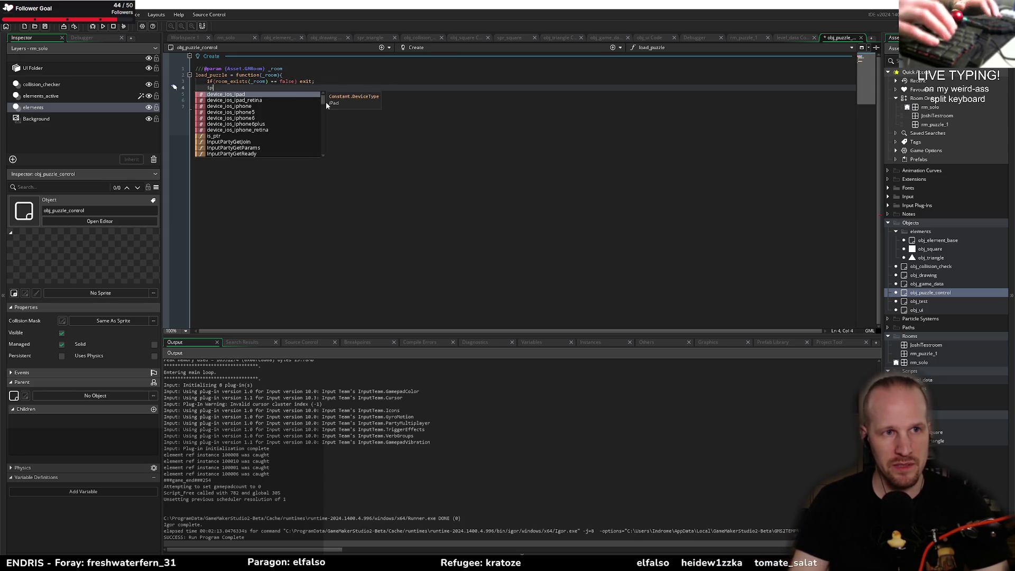
pyautogui.write('ds_m')
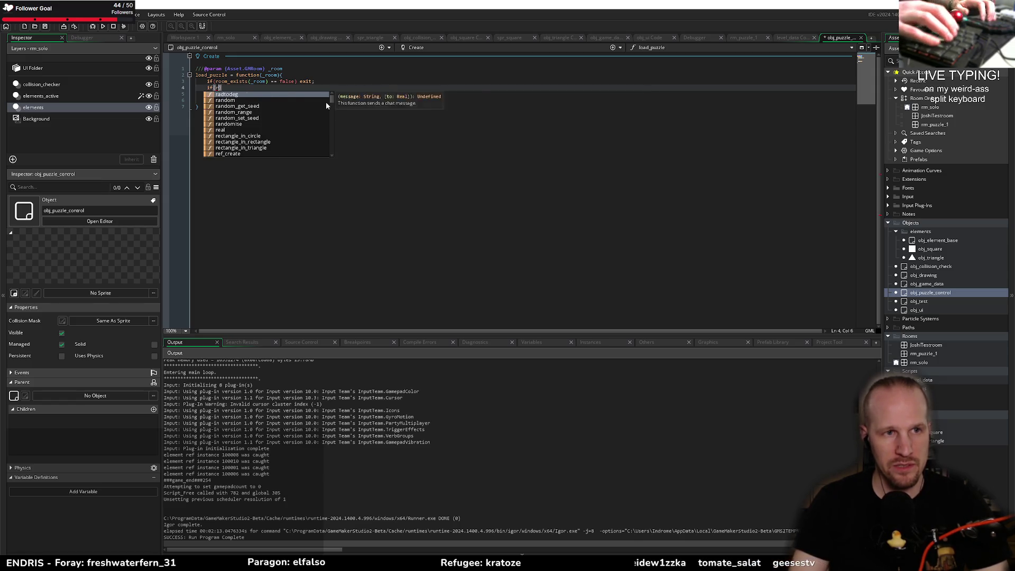
pyautogui.write('ap_ex')
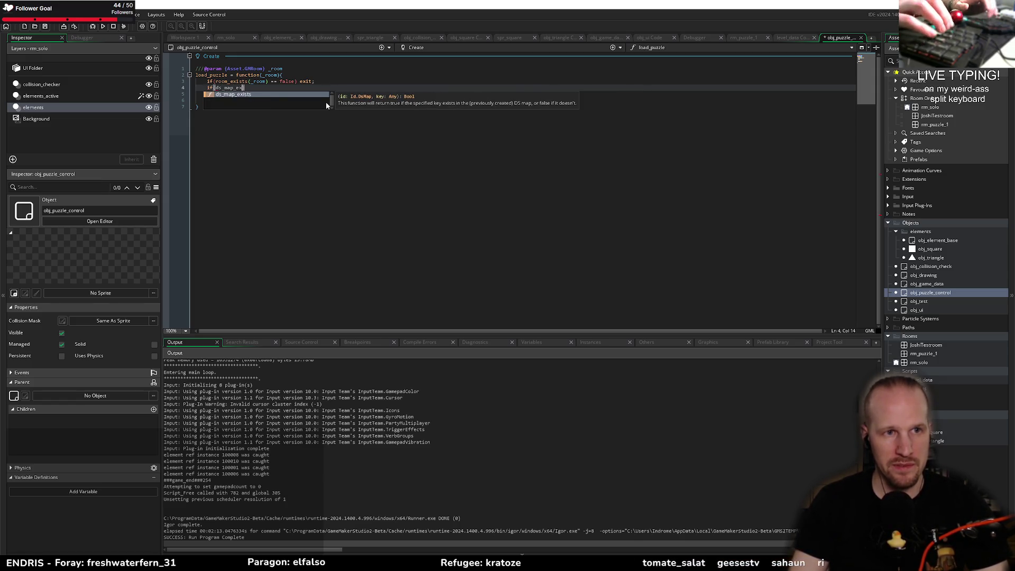
pyautogui.write('ists(global.')
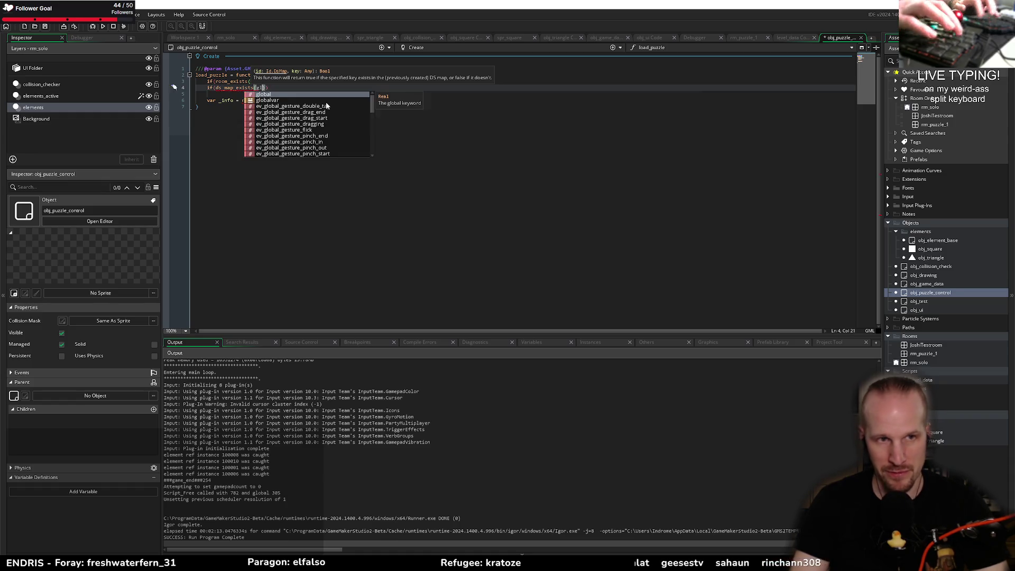
pyautogui.write('le')
pyautogui.press('Return')
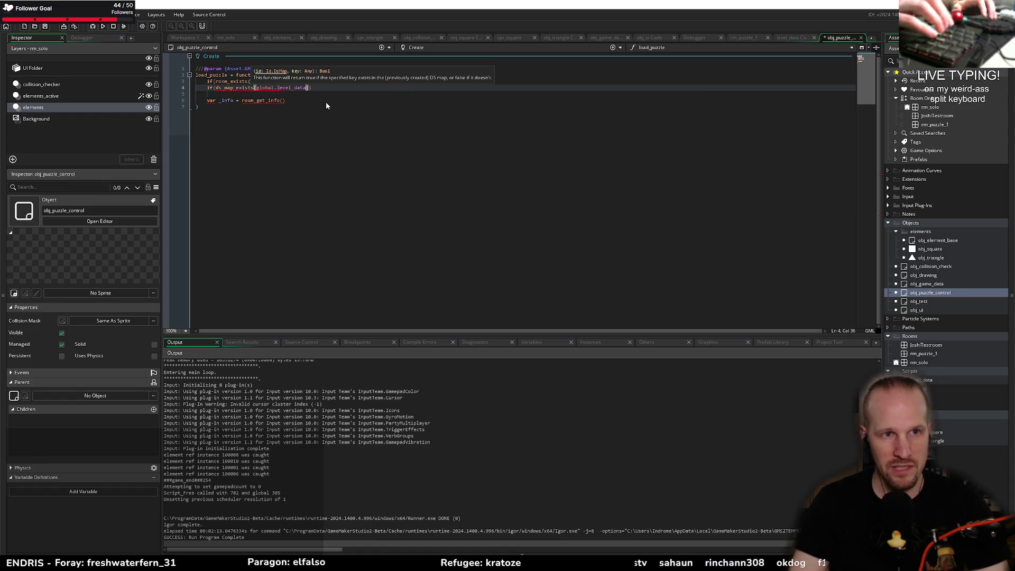
pyautogui.write(', _room)')
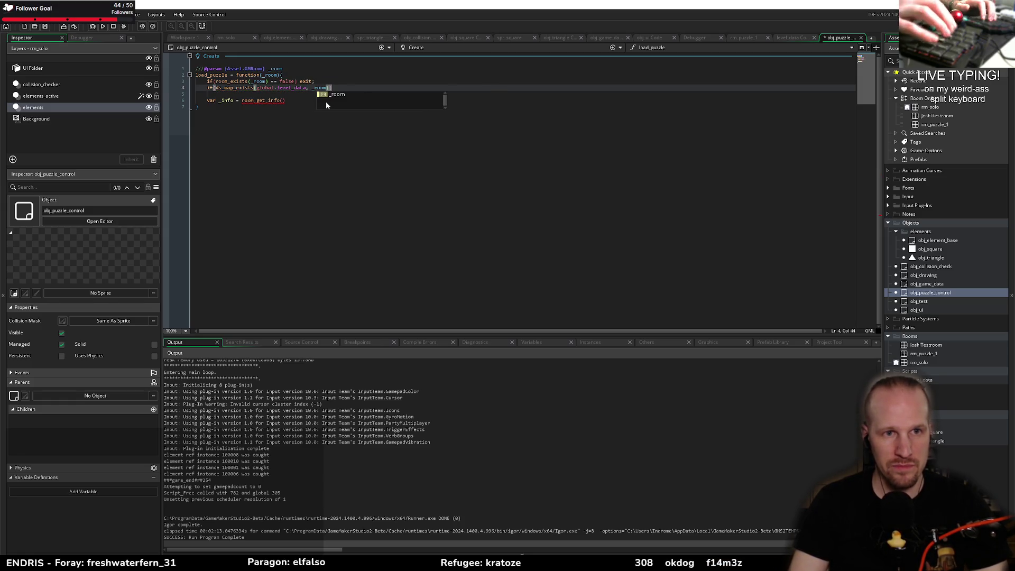
pyautogui.write(' == false) exit;')
# - Finish _info = room_get_info(_room); and look up room_get_info in the manual
pyautogui.click(325, 101)
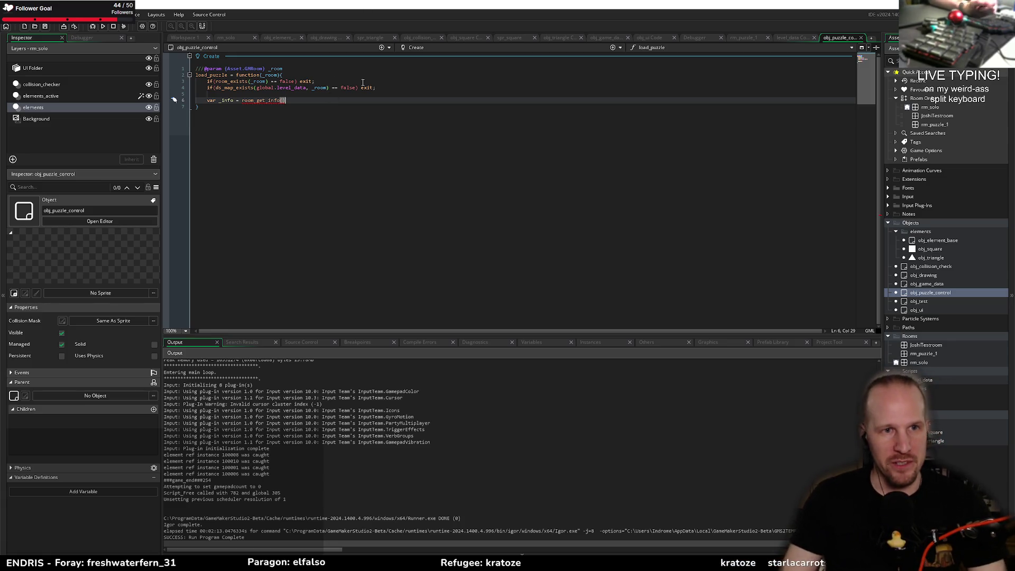
pyautogui.press('Up')
pyautogui.press('Up')
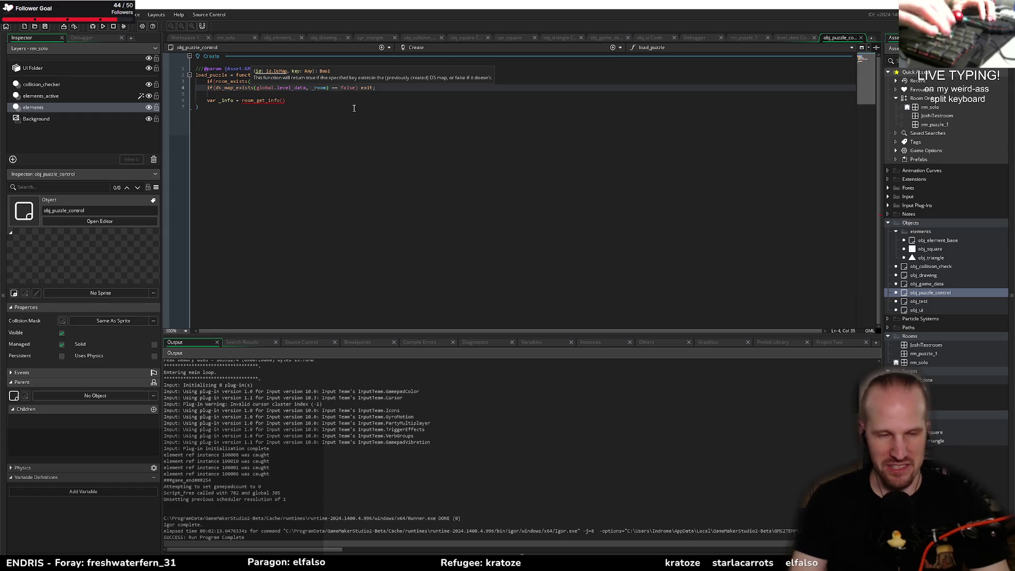
pyautogui.press('Down')
pyautogui.press('Down')
pyautogui.press('Left')
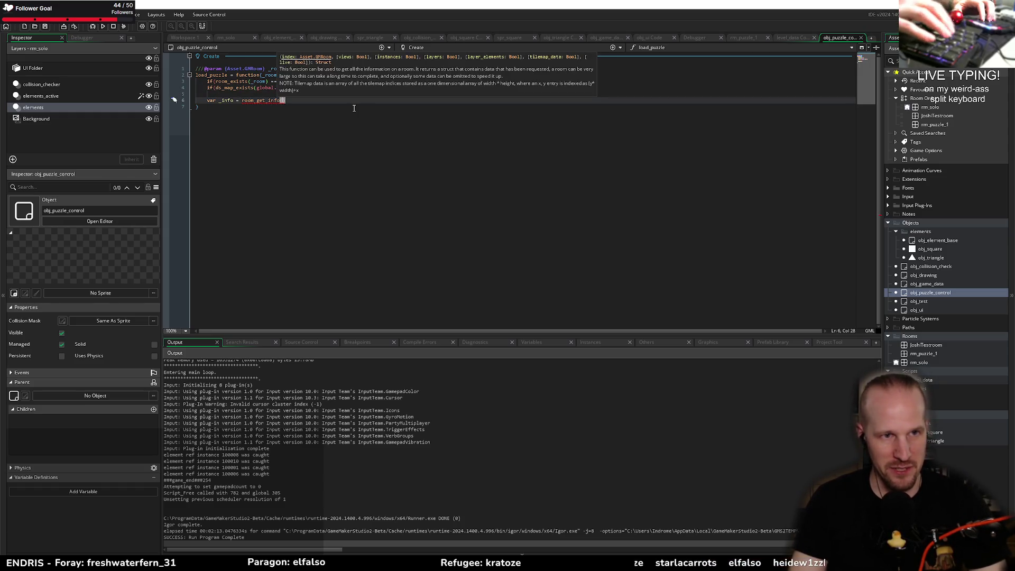
pyautogui.write('_room);')
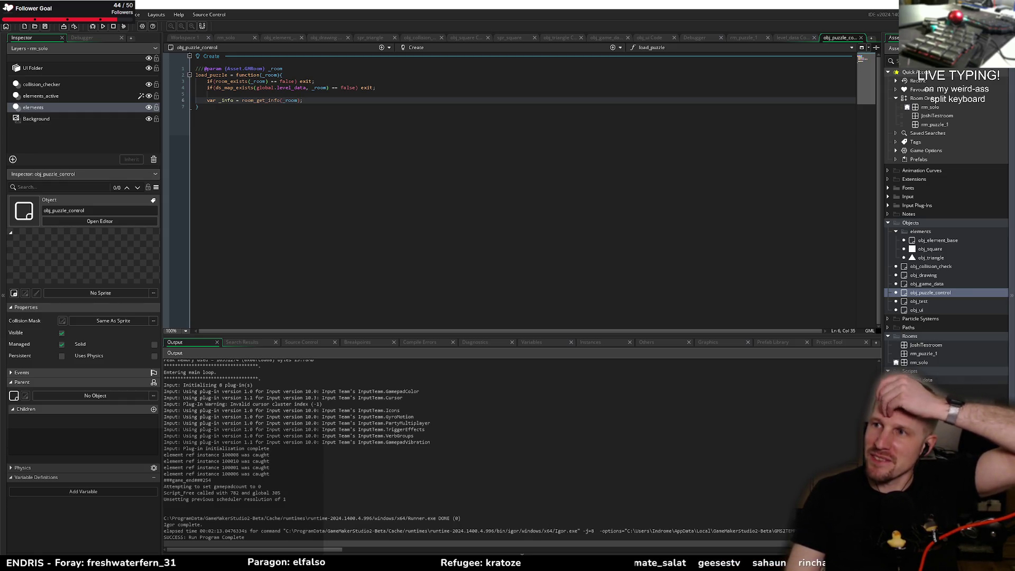
pyautogui.press('F1')
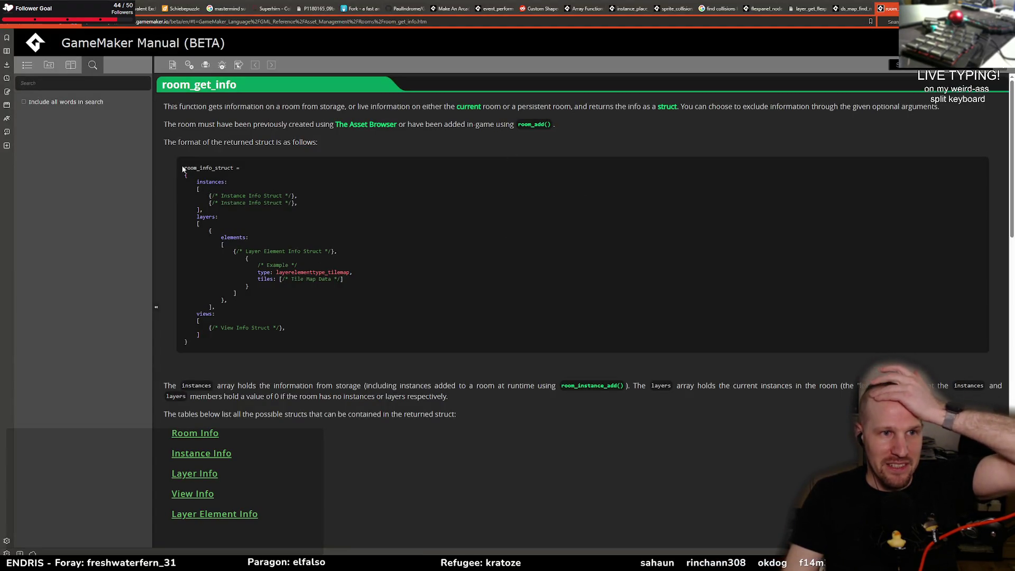
# - Study the room_get_info struct example, highlighting its instances fields
pyautogui.moveTo(184, 167); pyautogui.dragTo(297, 334)
pyautogui.click(197, 184)
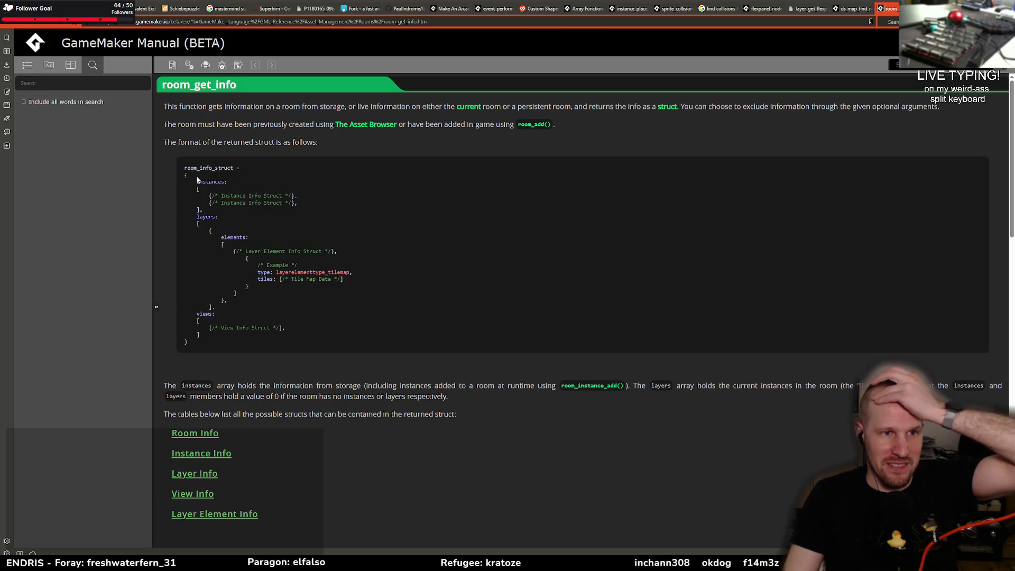
pyautogui.moveTo(197, 184)
pyautogui.mouseDown()
pyautogui.moveTo(299, 209)
pyautogui.moveTo(320, 273)
pyautogui.moveTo(204, 353)
pyautogui.moveTo(233, 348)
pyautogui.mouseUp()
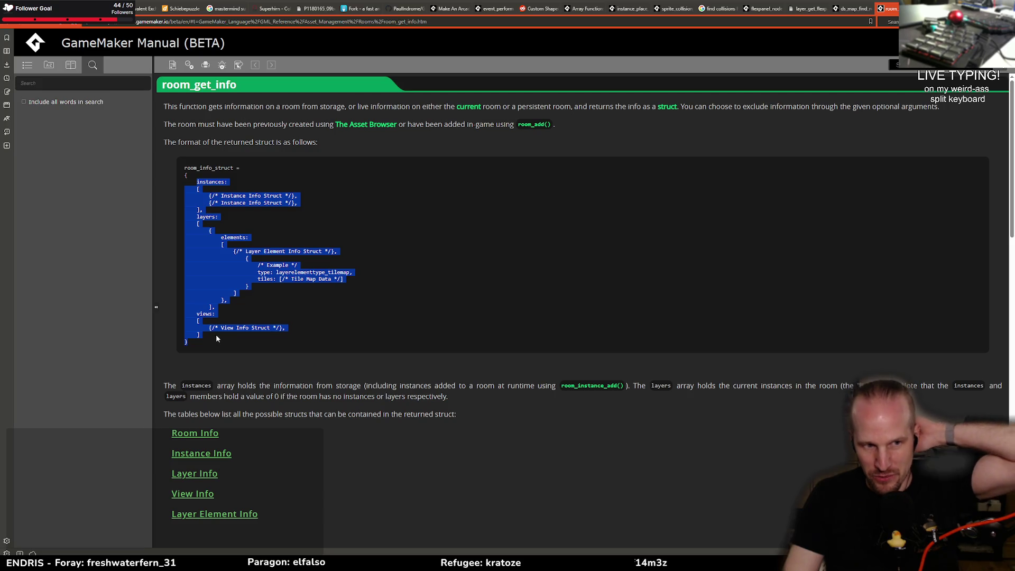
pyautogui.click(209, 340)
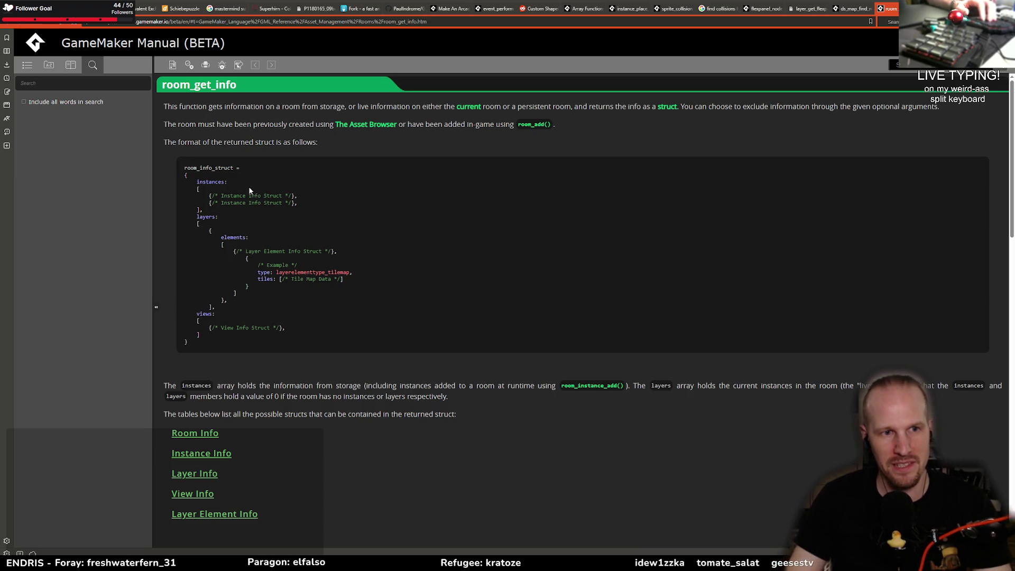
pyautogui.doubleClick(231, 195)
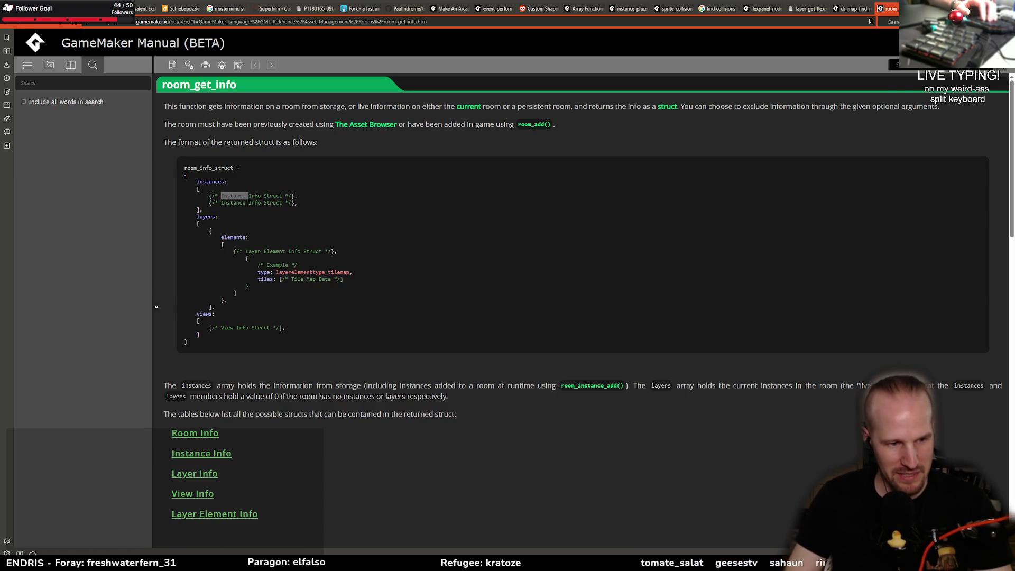
# - Return to the load_puzzle code at the room_get_info line
pyautogui.hotkey('alt', 'Tab')
pyautogui.press('Up')
pyautogui.press('Down')
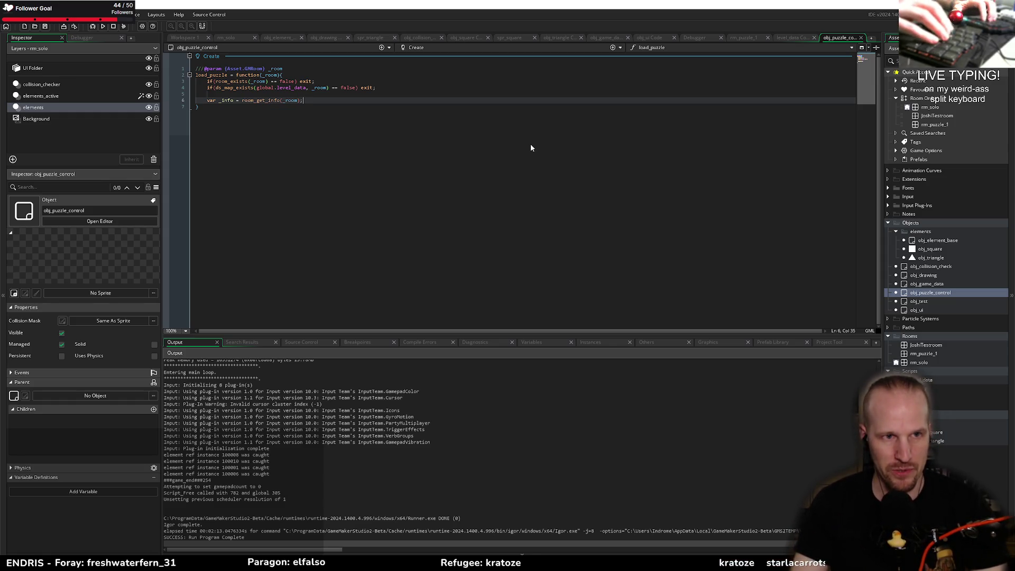
# - Add var _instance_info_array = _info.instances; after room_get_info, leaving blank lines below
pyautogui.press('Return')
pyautogui.write('var _')
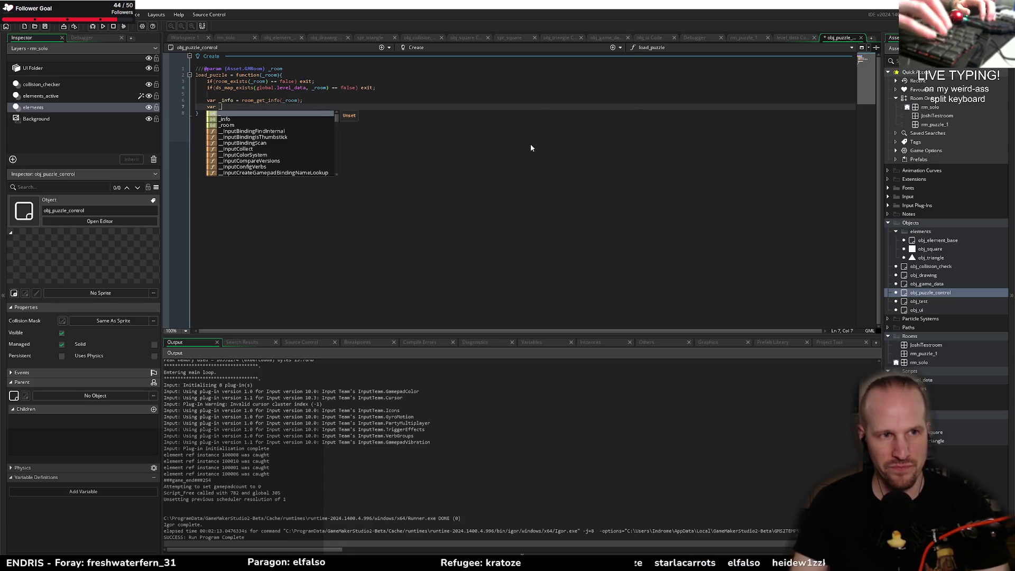
pyautogui.write('instance_info_a')
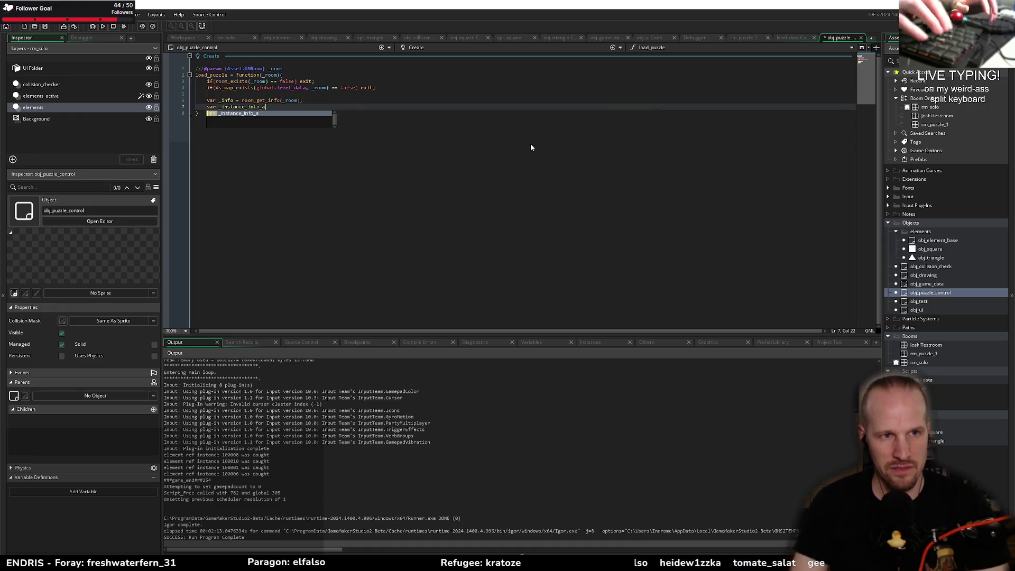
pyautogui.write('rray = _info.instances')
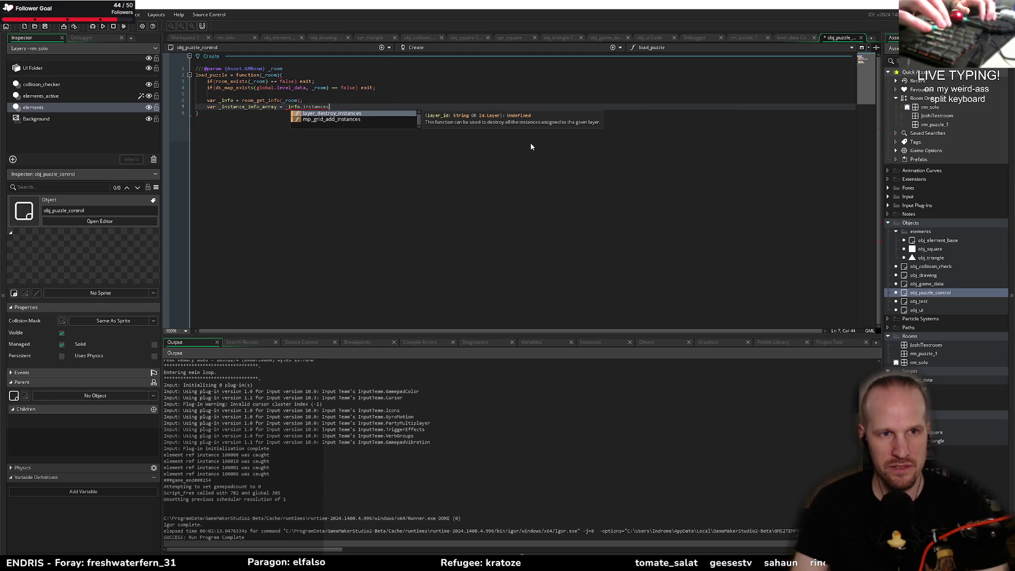
pyautogui.hotkey('alt', 'Tab')
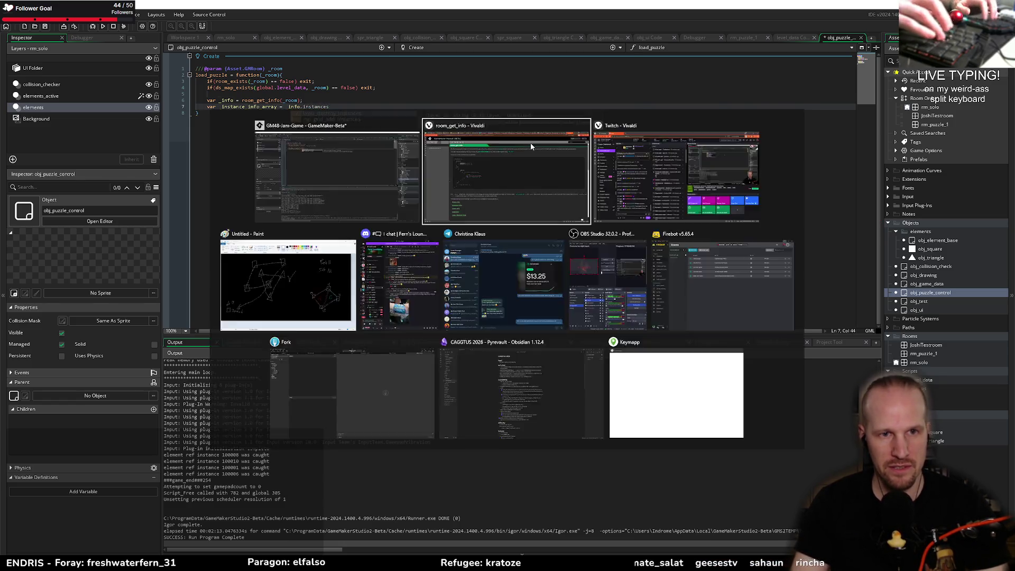
pyautogui.hotkey('alt', 'Tab')
pyautogui.write('instances;')
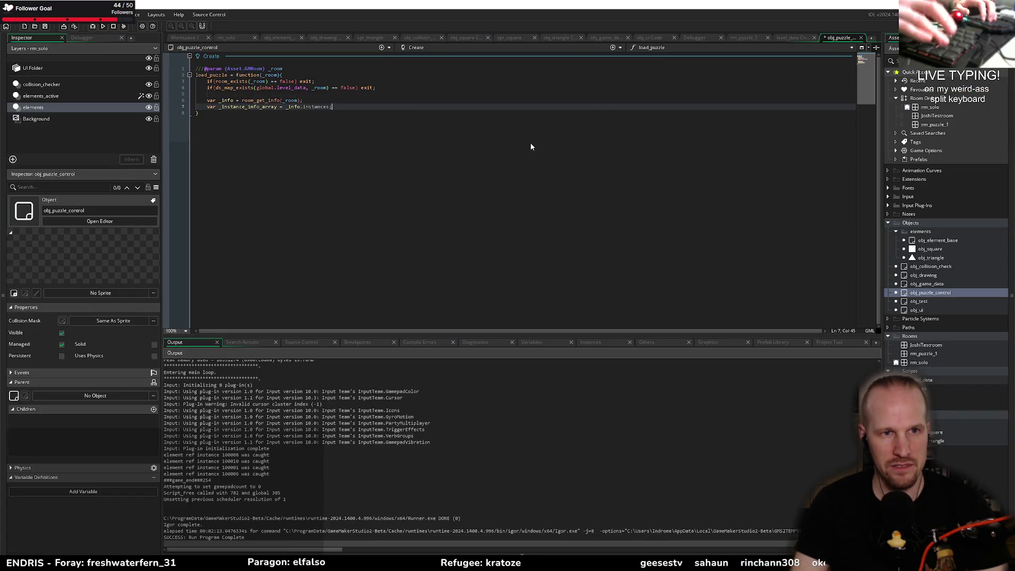
pyautogui.press('Return')
pyautogui.press('Return')
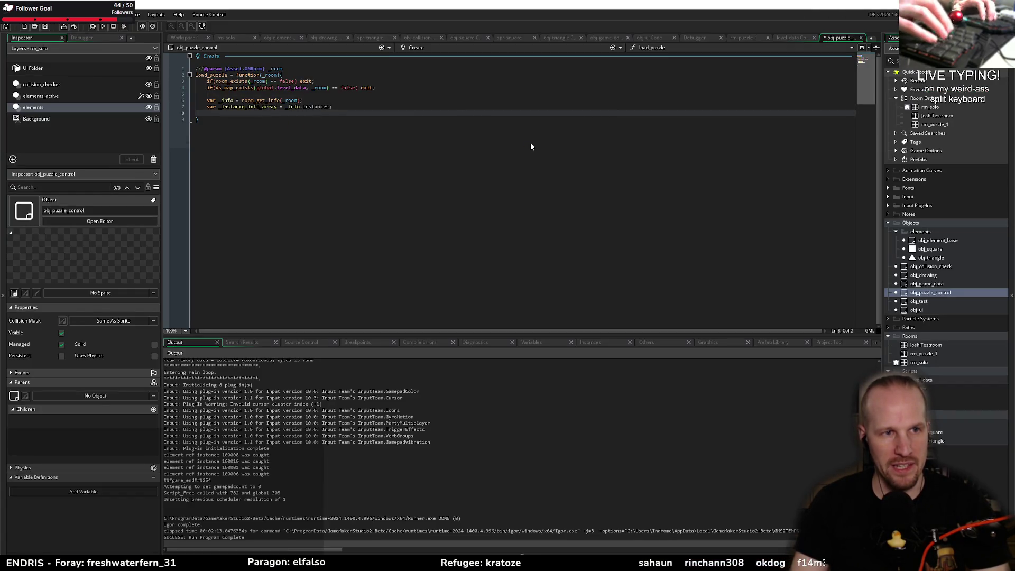
pyautogui.click(387, 99)
pyautogui.click(332, 120)
pyautogui.hotkey('alt', 'Tab')
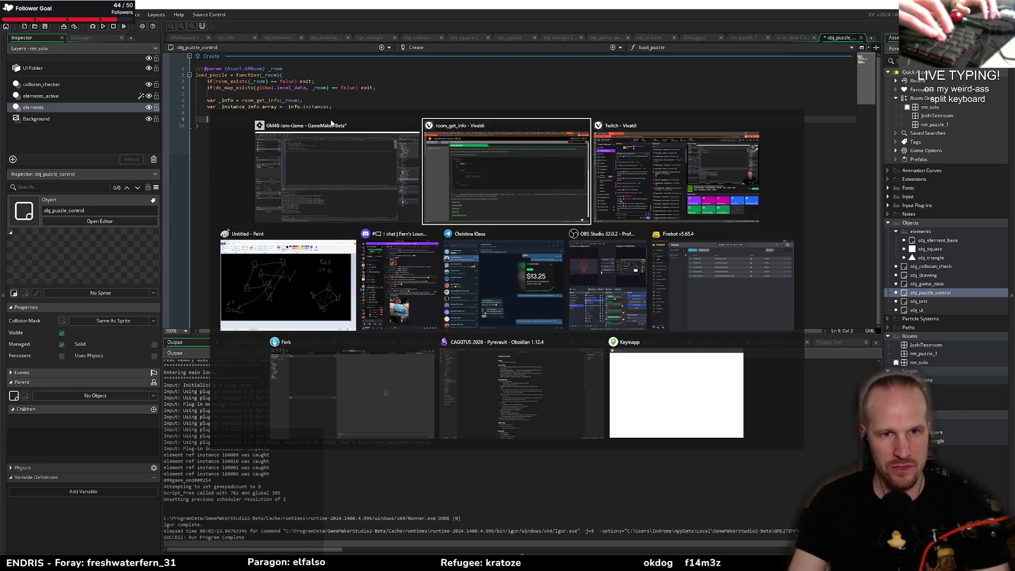
# - Read the manual's Instance Info table rows like object_index, x, y and creation_code, then return
pyautogui.scroll(-6, 369, 369)
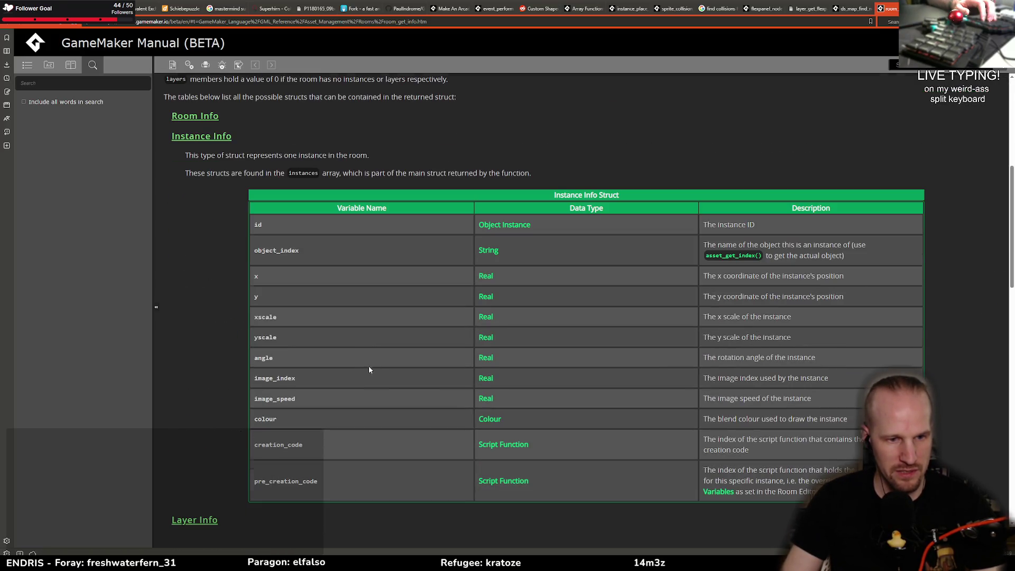
pyautogui.moveTo(284, 249); pyautogui.dragTo(273, 364)
pyautogui.click(324, 329)
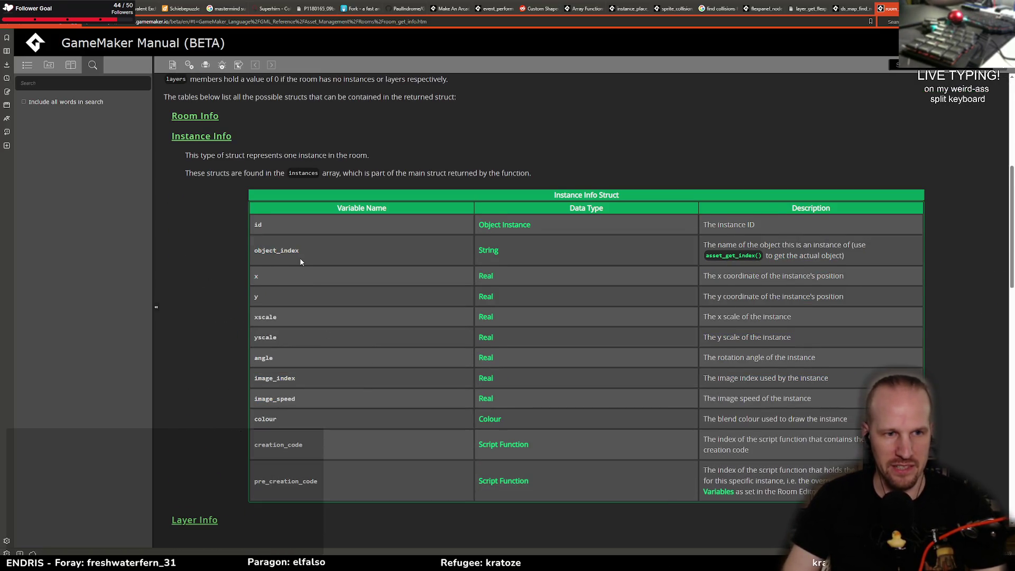
pyautogui.scroll(-2, 301, 261)
pyautogui.doubleClick(263, 172)
pyautogui.click(324, 187)
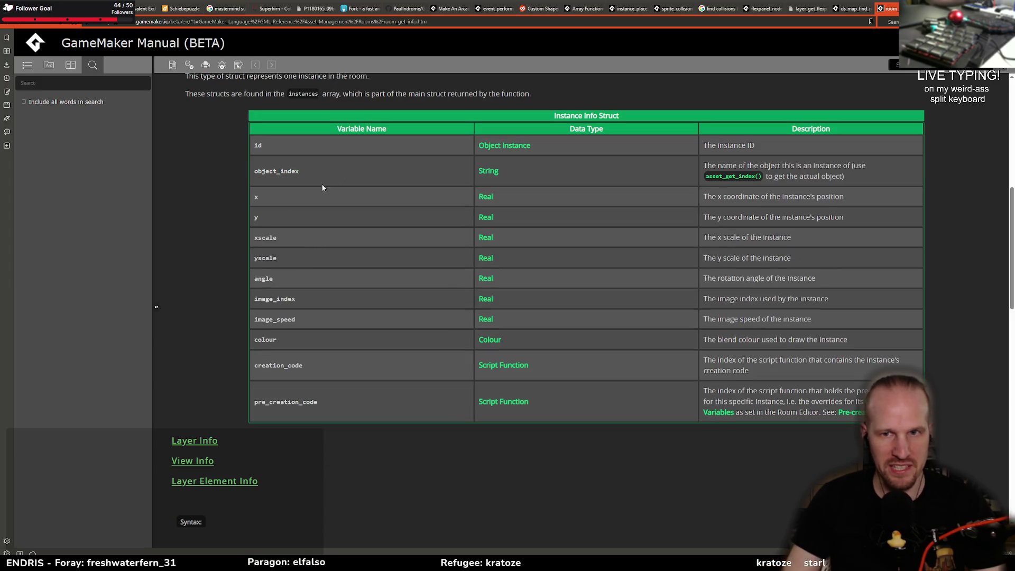
pyautogui.moveTo(267, 144); pyautogui.dragTo(265, 201)
pyautogui.click(280, 199)
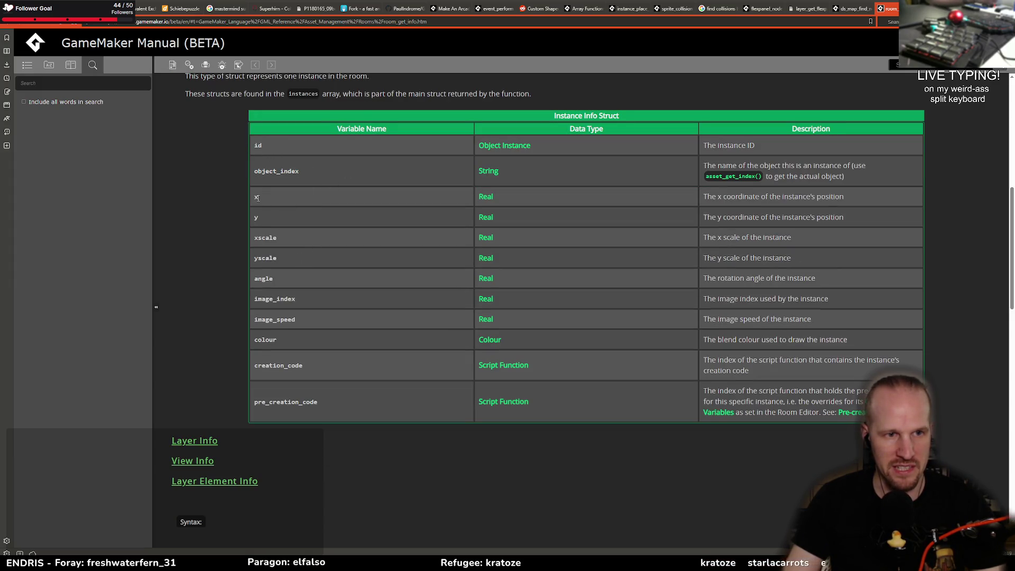
pyautogui.click(292, 247)
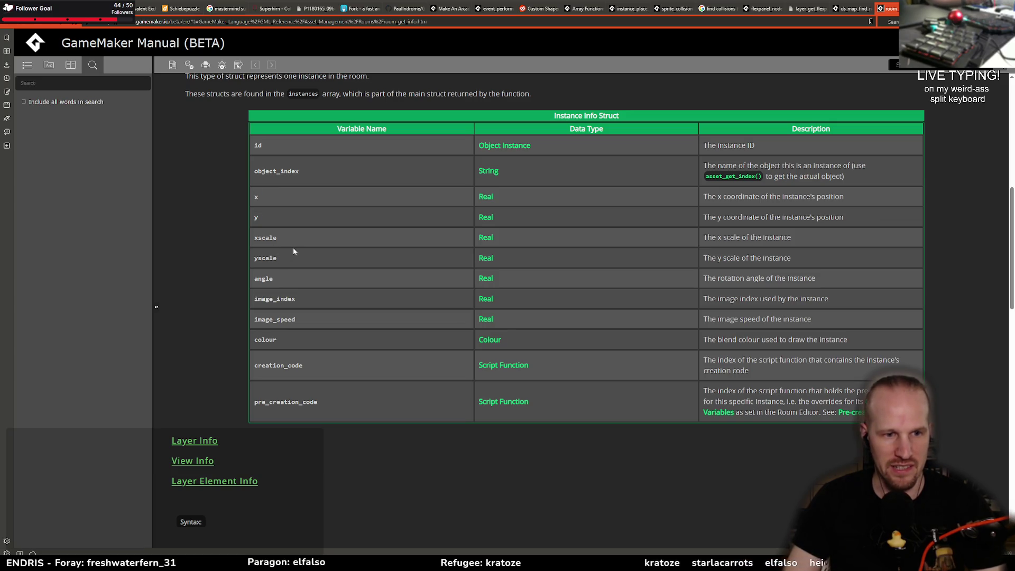
pyautogui.doubleClick(277, 364)
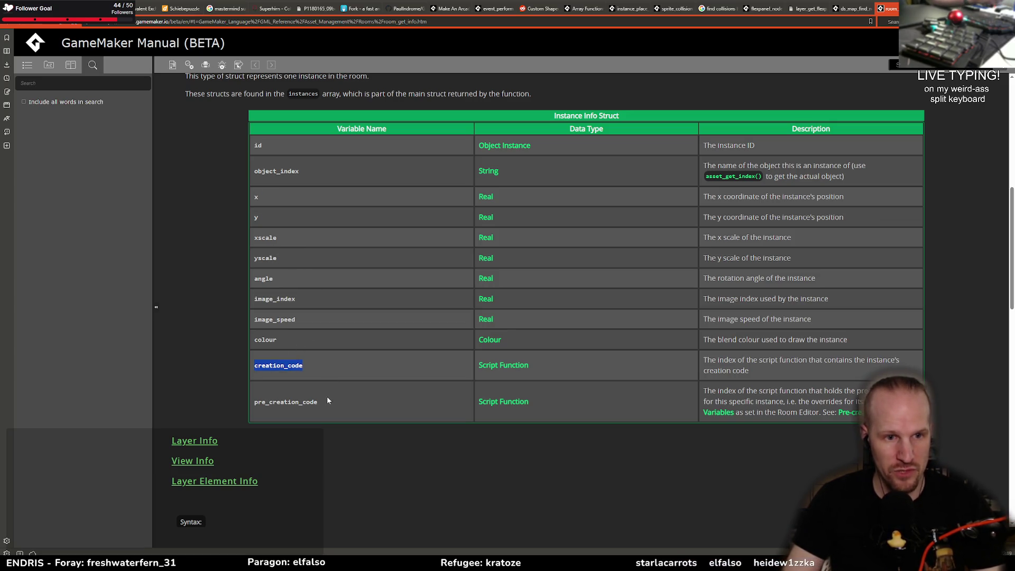
pyautogui.moveTo(317, 402); pyautogui.dragTo(235, 413)
pyautogui.click(305, 403)
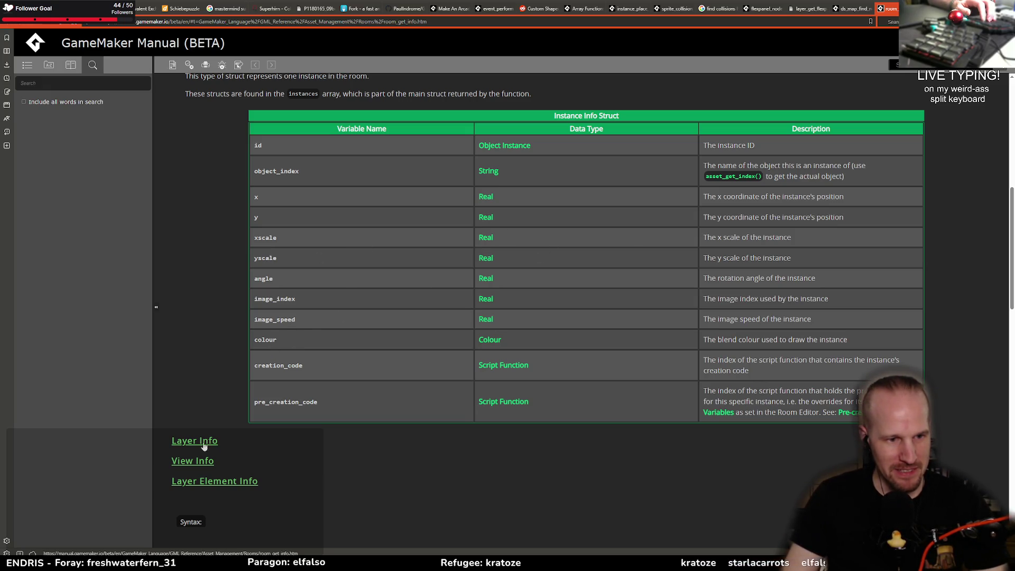
pyautogui.hotkey('alt', 'Tab')
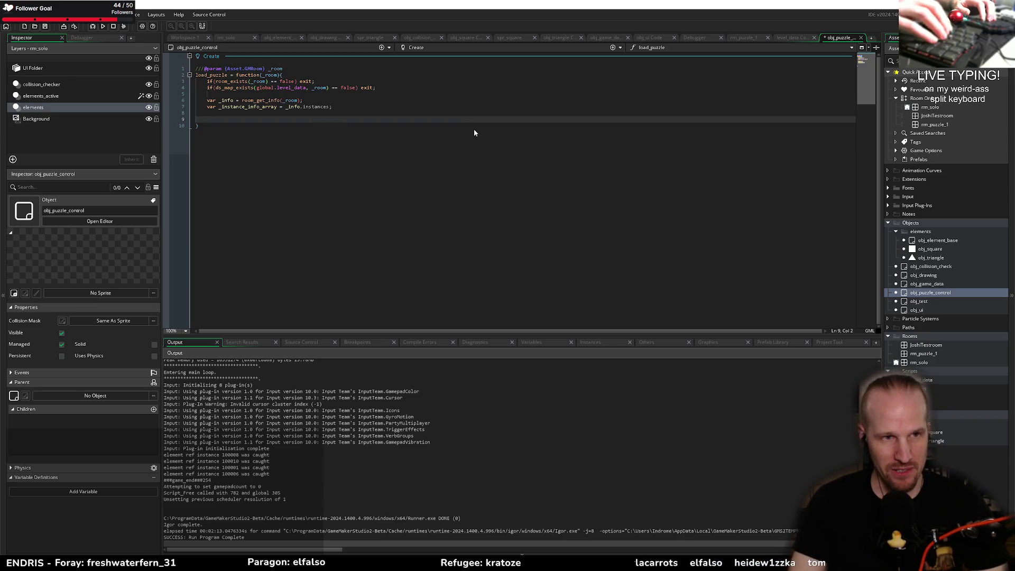
# - Add array_foreach(_instance_info_array, function(_info_struct){}) with an expanded callback body
pyautogui.write('repeat(')
pyautogui.press('Up')
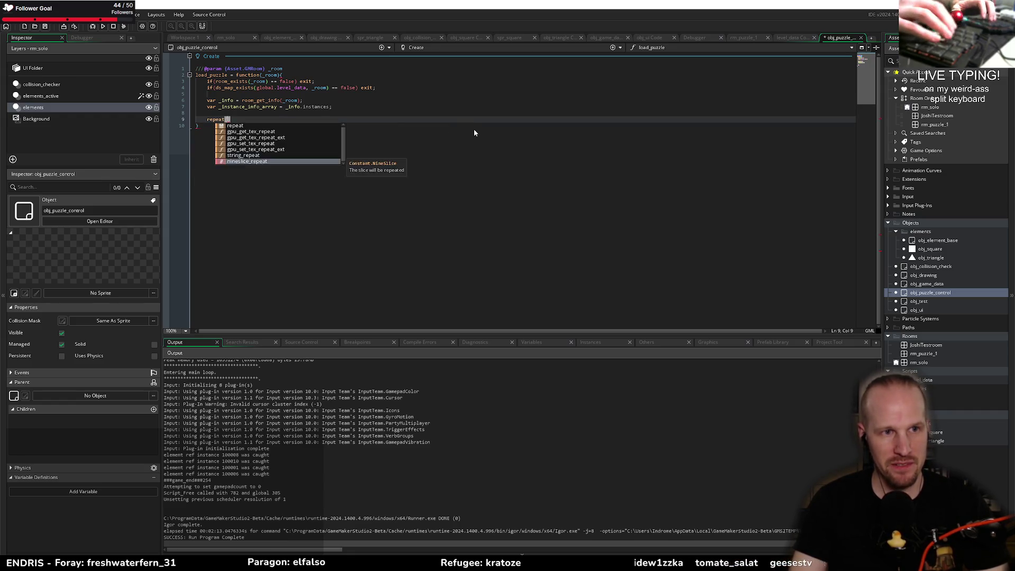
pyautogui.press('Return')
pyautogui.hotkey('shift', 'Home')
pyautogui.press('BackSpace')
pyautogui.write('ar')
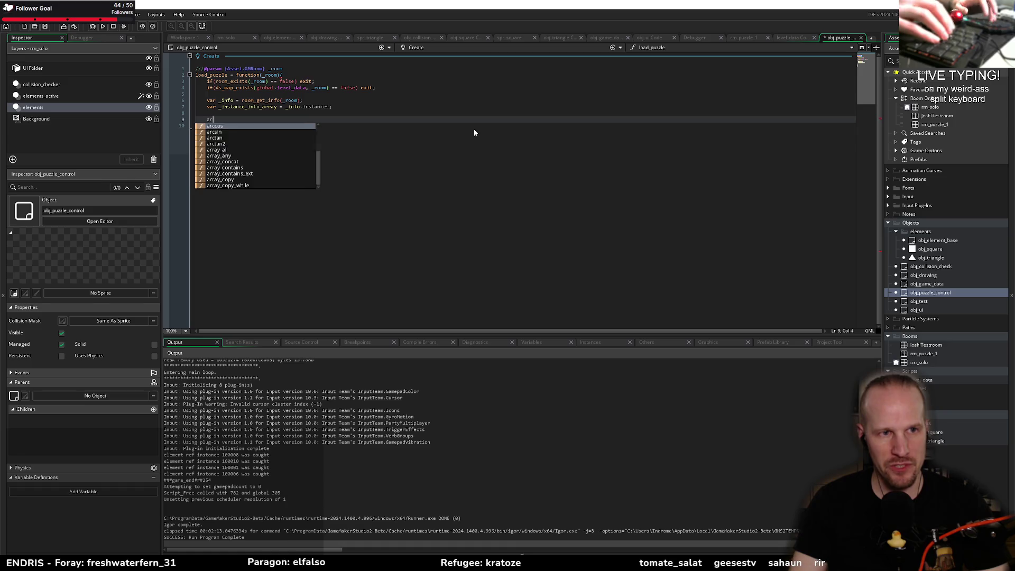
pyautogui.write('ray_f')
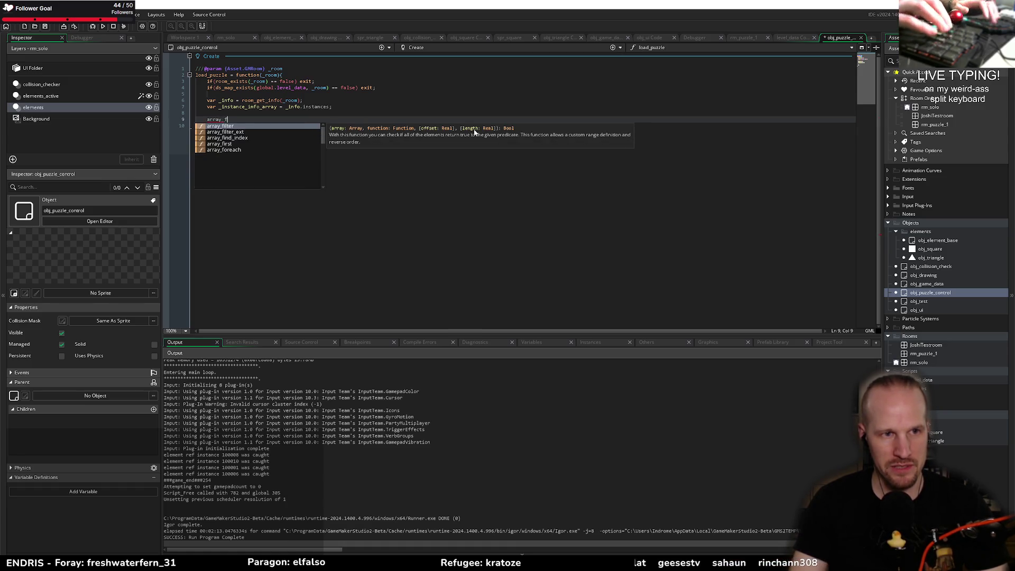
pyautogui.write('oreach(_')
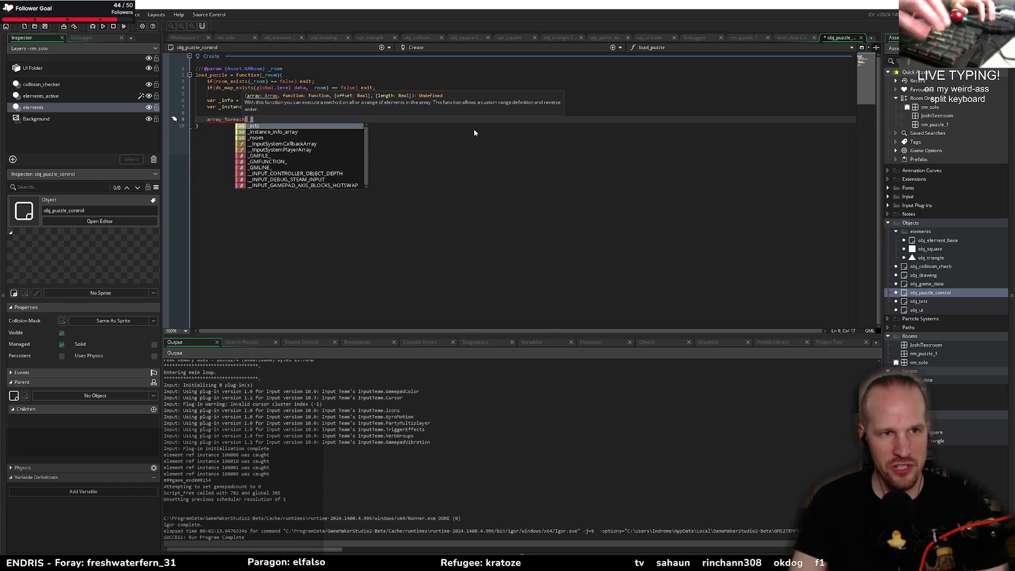
pyautogui.write('instance_info_array, function(){}>n')
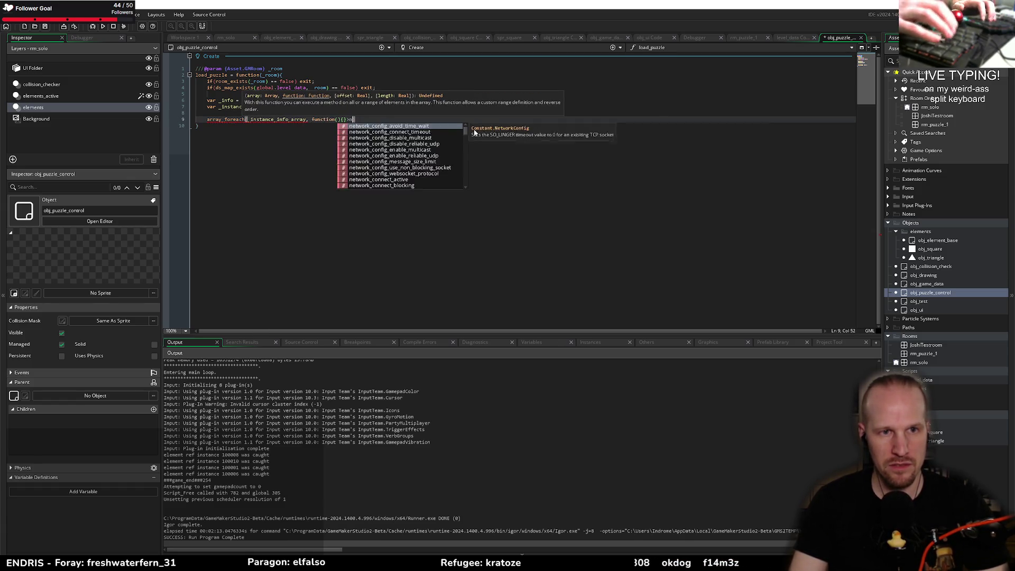
pyautogui.press('BackSpace')
pyautogui.press('BackSpace')
pyautogui.press('Left')
pyautogui.press('Left')
pyautogui.press('Left')
pyautogui.write('_')
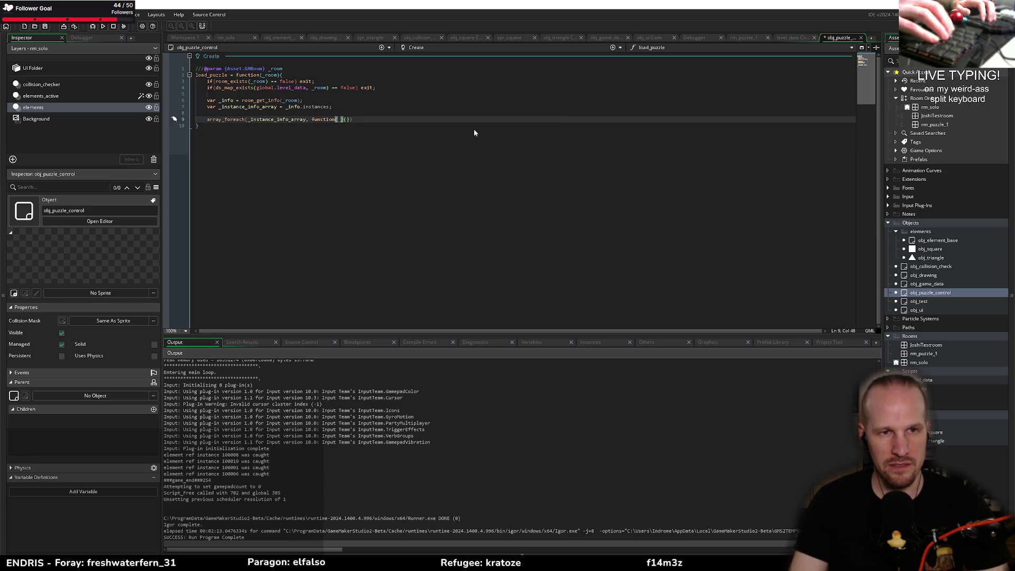
pyautogui.write('info_struct')
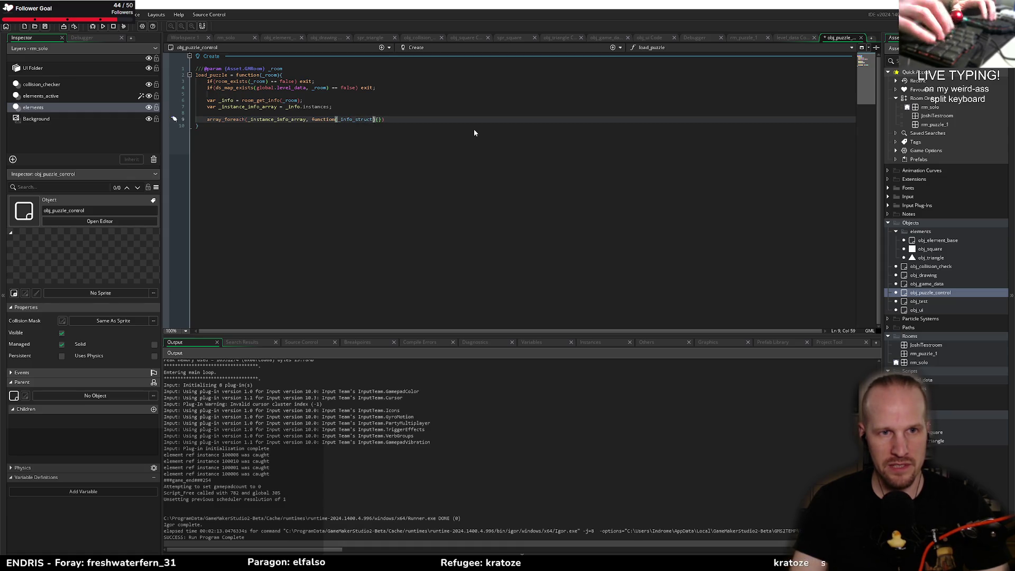
pyautogui.press('End')
pyautogui.write(';')
pyautogui.press('Left')
pyautogui.press('Left')
pyautogui.press('Left')
pyautogui.press('Return')
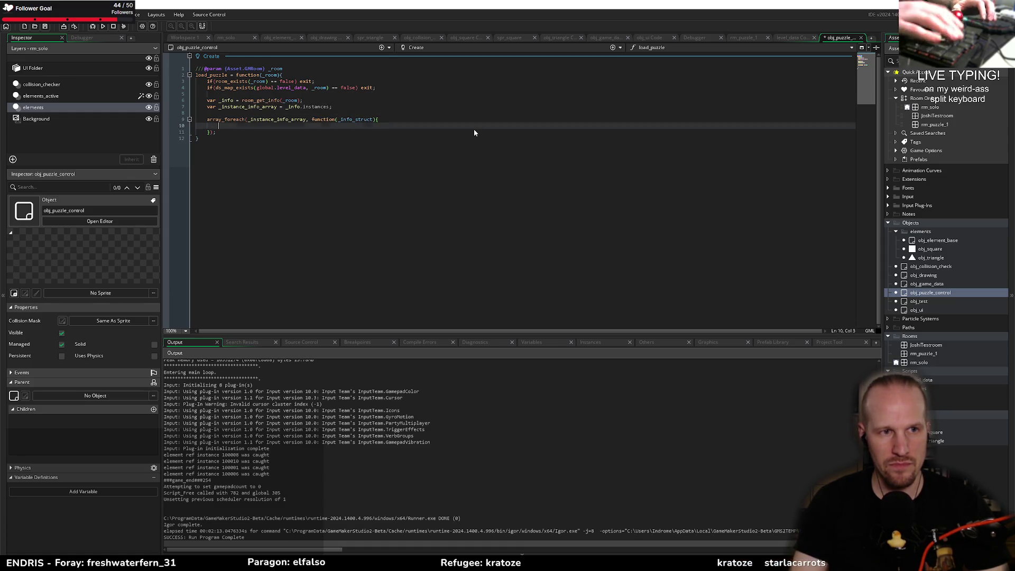
# - Inside the callback, call instance_create_layer(_info_struct.x, _info_struct.y, "elements", _info_struct.object_index)
pyautogui.write('instance_')
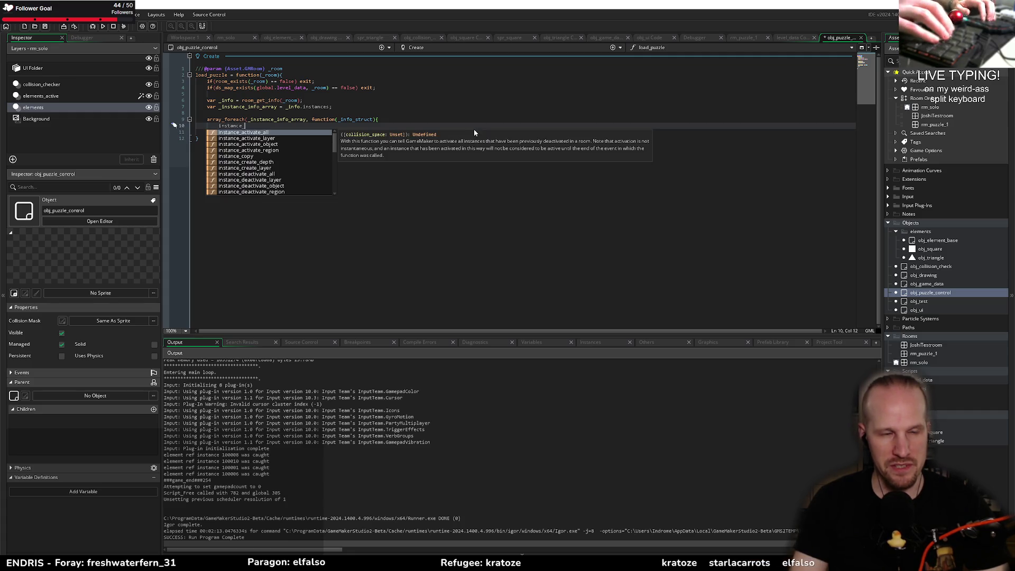
pyautogui.write('c')
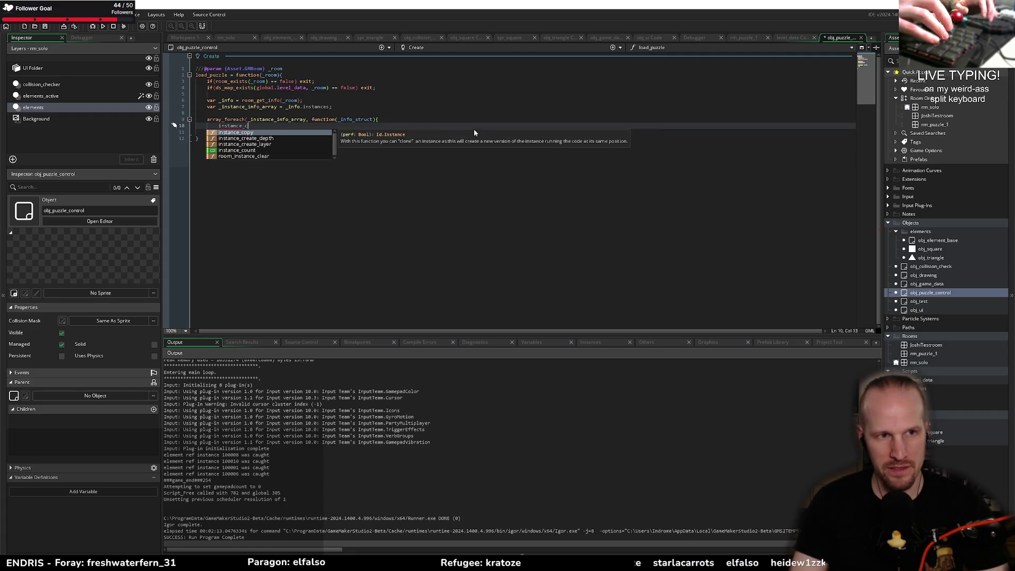
pyautogui.write('reate _')
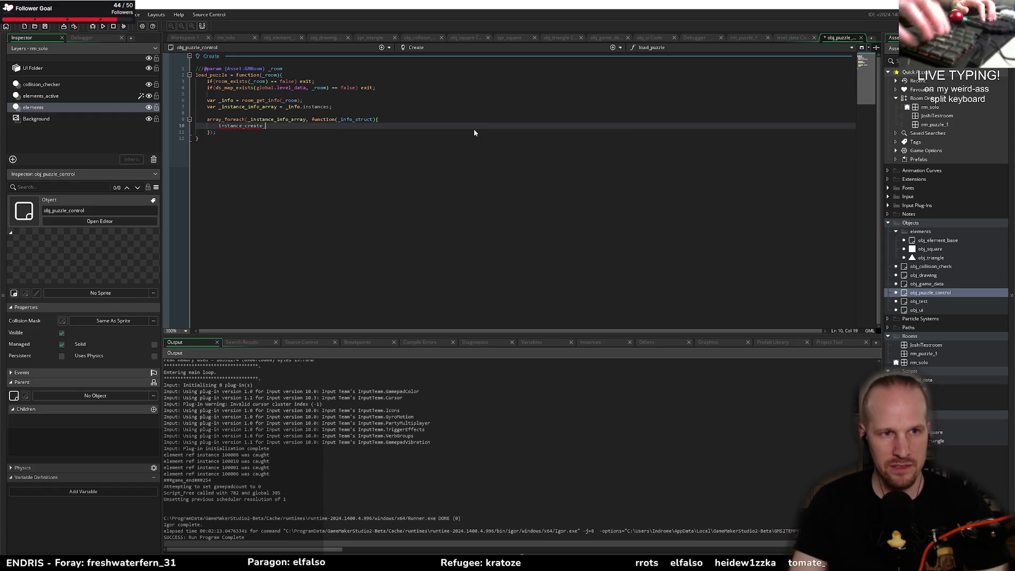
pyautogui.write('layer(_inf')
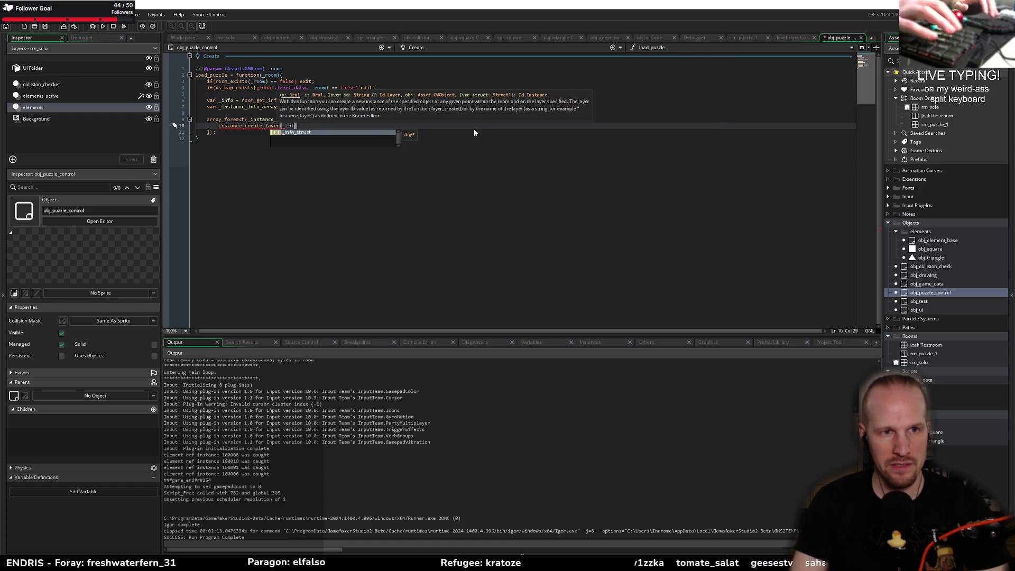
pyautogui.write('o_struct.x, ')
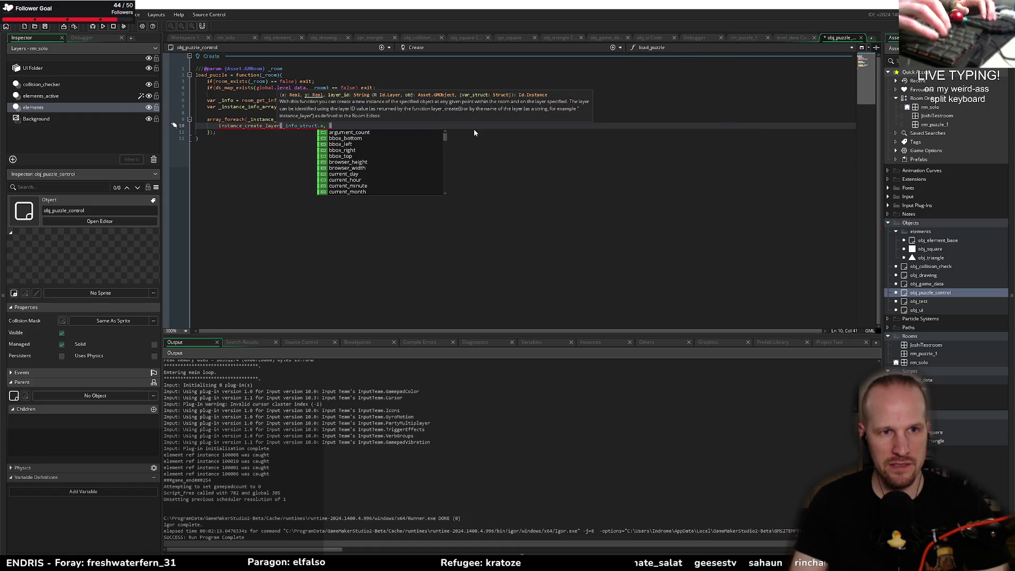
pyautogui.write('_info_struct.y')
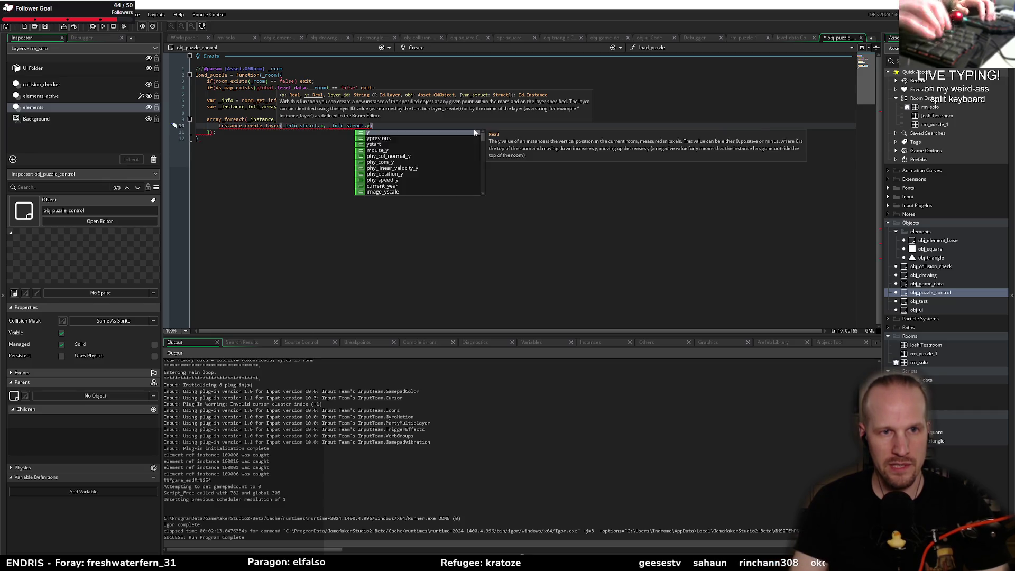
pyautogui.write(', "elements"')
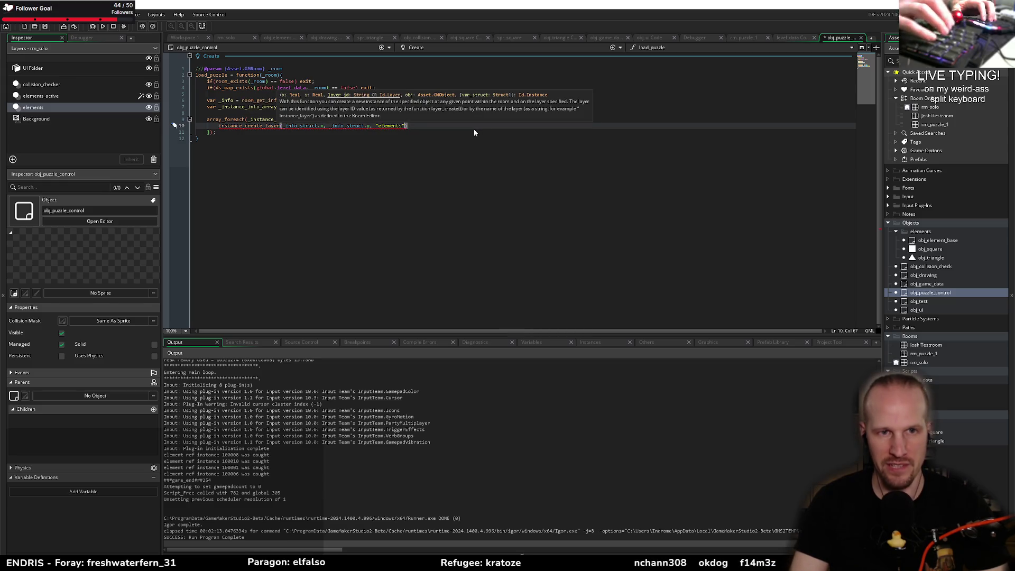
pyautogui.write(', ')
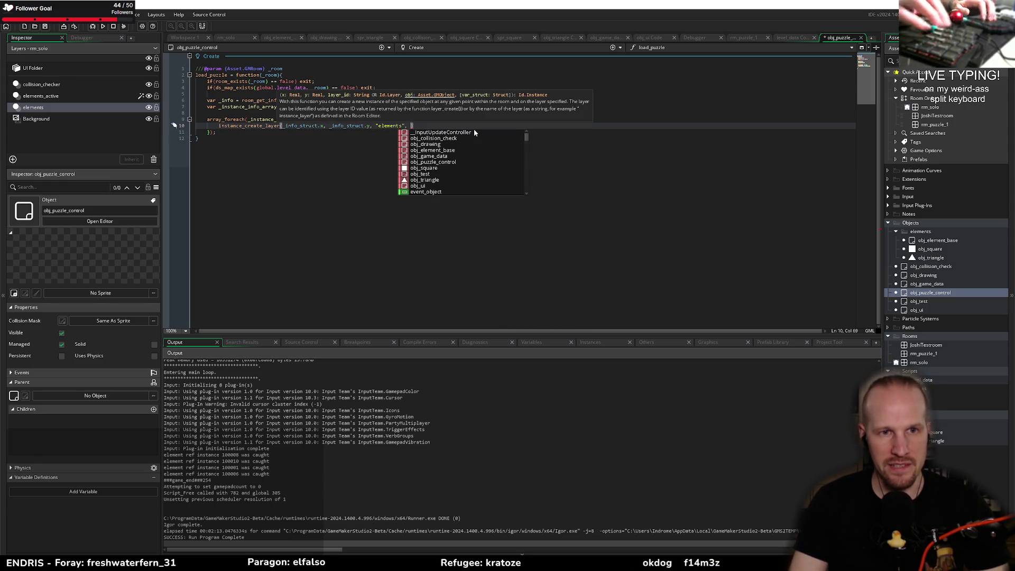
pyautogui.write('_info_struct')
pyautogui.write('.object')
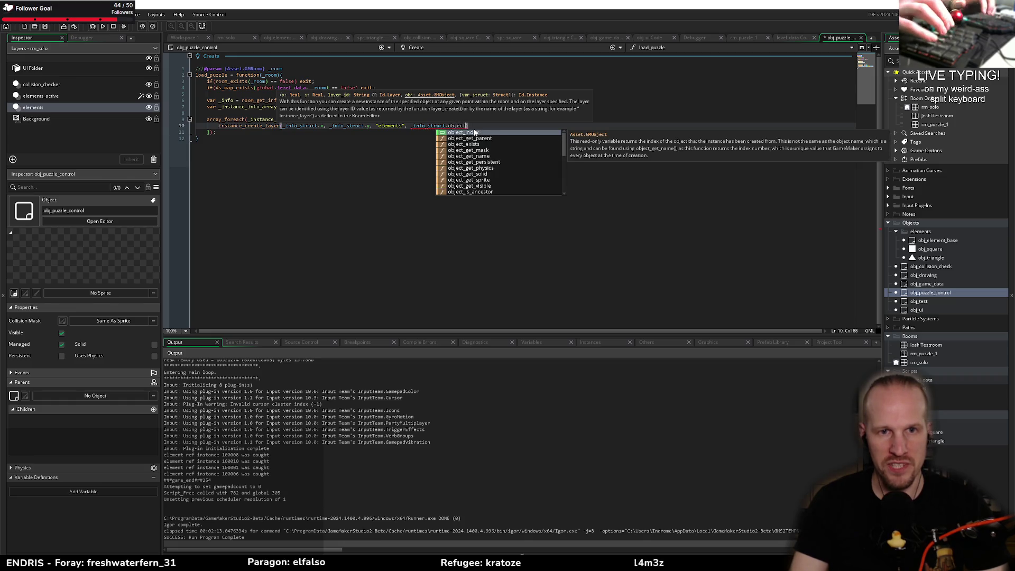
pyautogui.write('_index,')
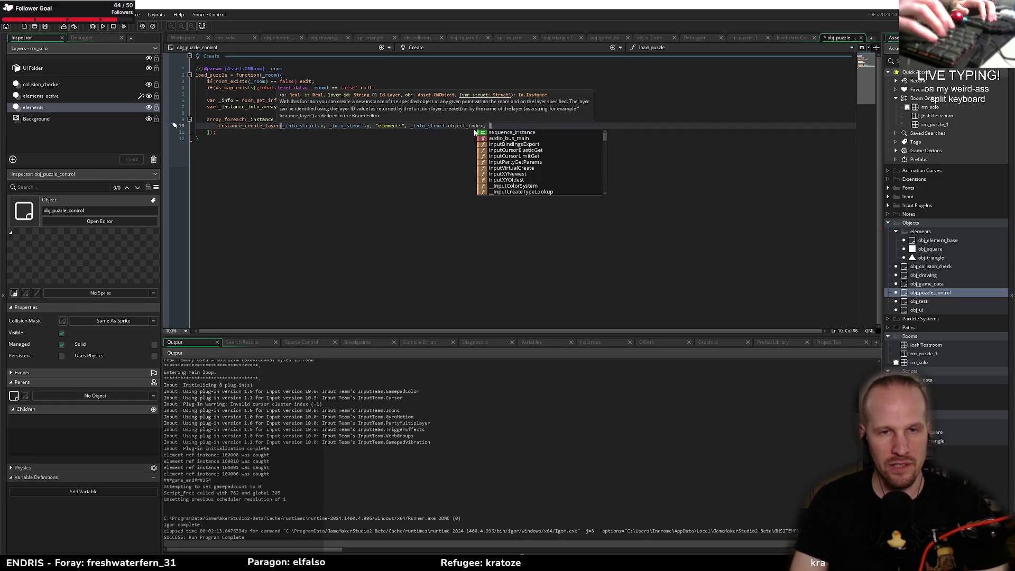
pyautogui.press('BackSpace')
pyautogui.press('BackSpace')
pyautogui.write(');')
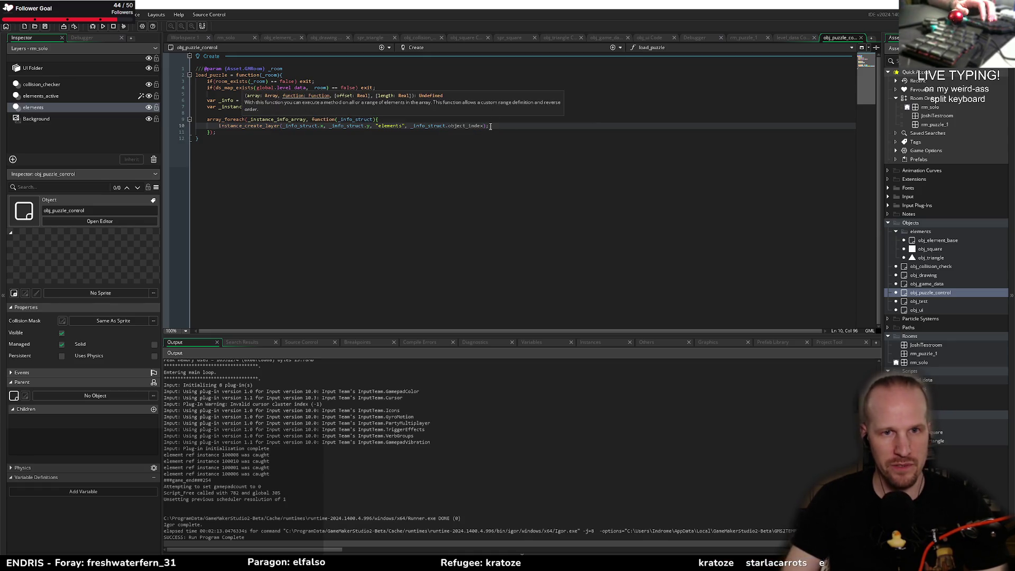
pyautogui.click(315, 132)
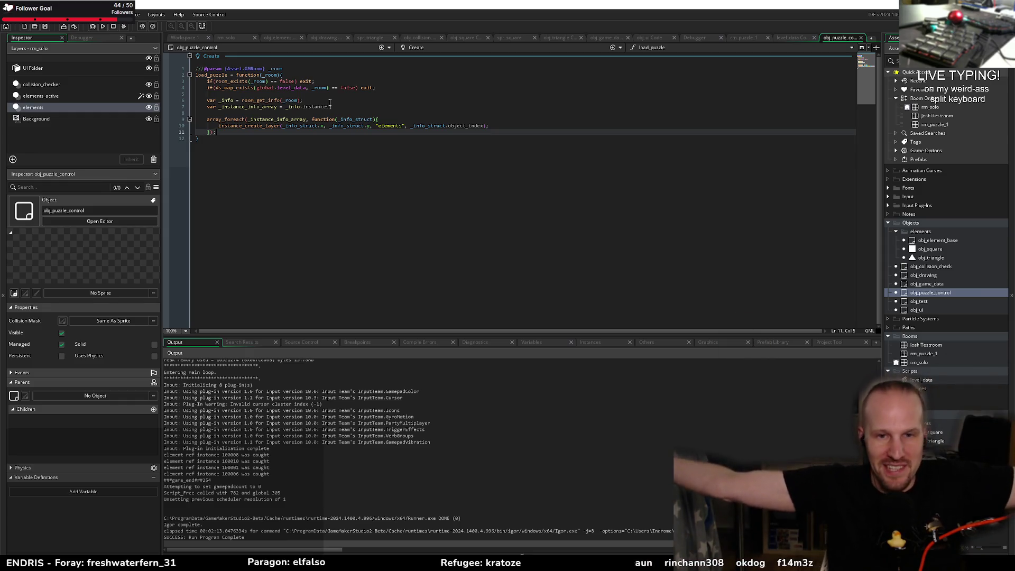
pyautogui.press('Return')
pyautogui.press('Return')
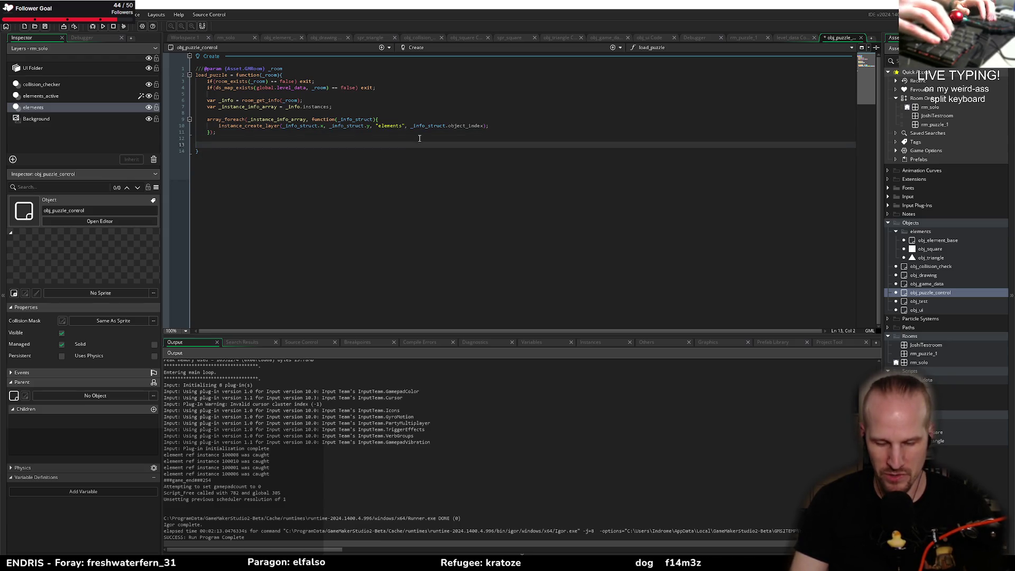
# - Try and erase an obj_game_data.resources line, then open the level_data script
pyautogui.write('/obj_')
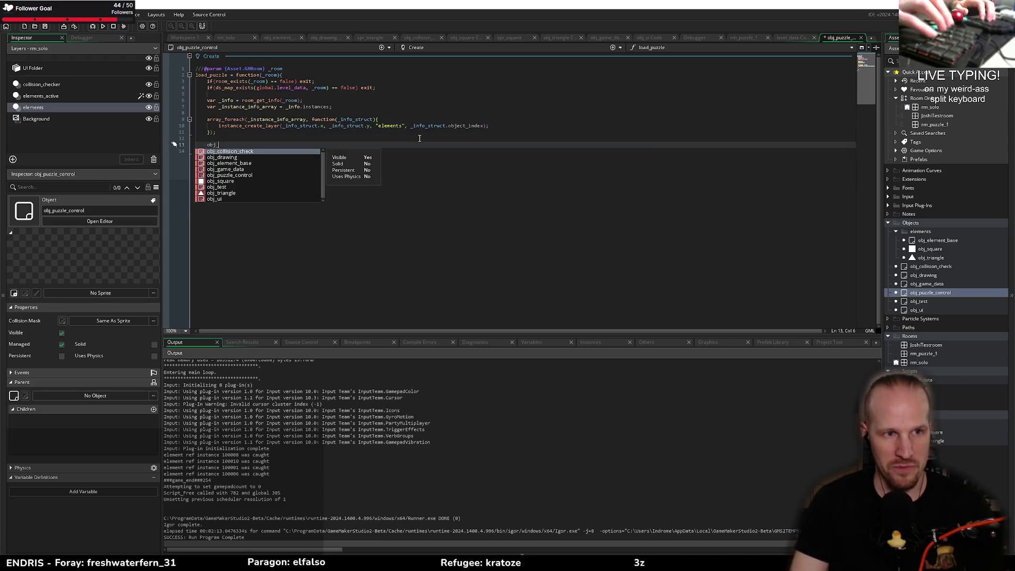
pyautogui.write('game_data.')
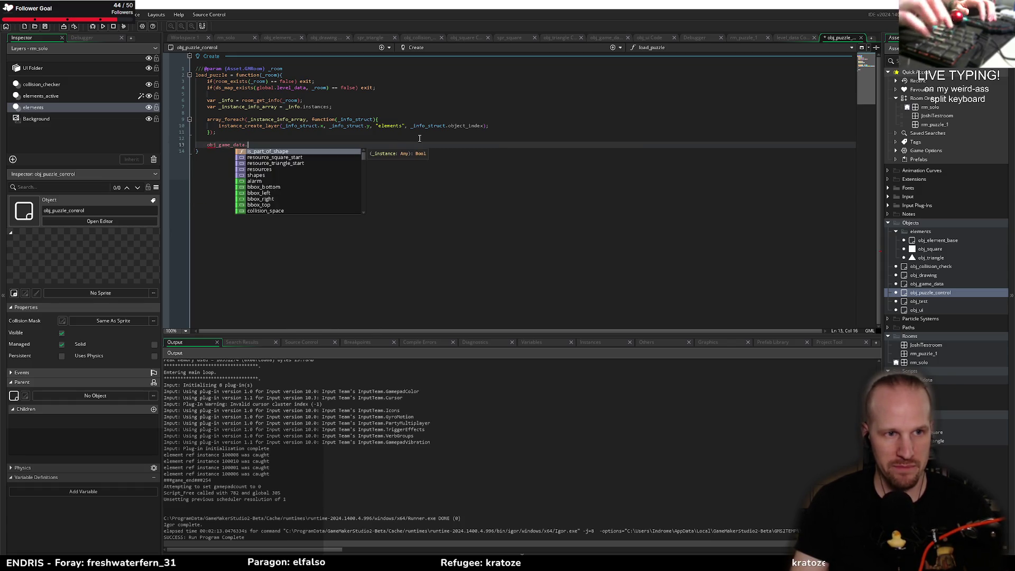
pyautogui.press('Down')
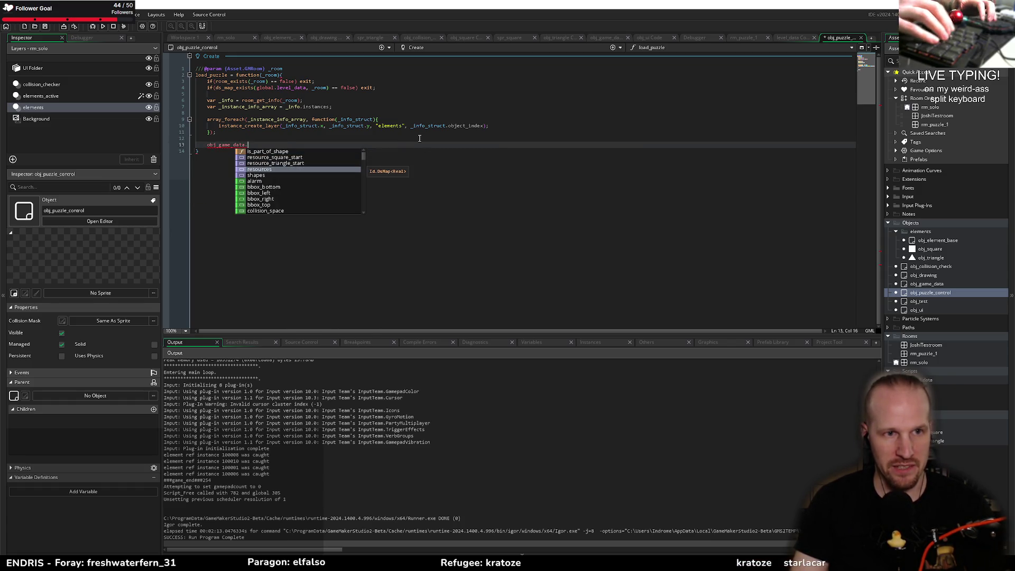
pyautogui.press('Return')
pyautogui.write('[')
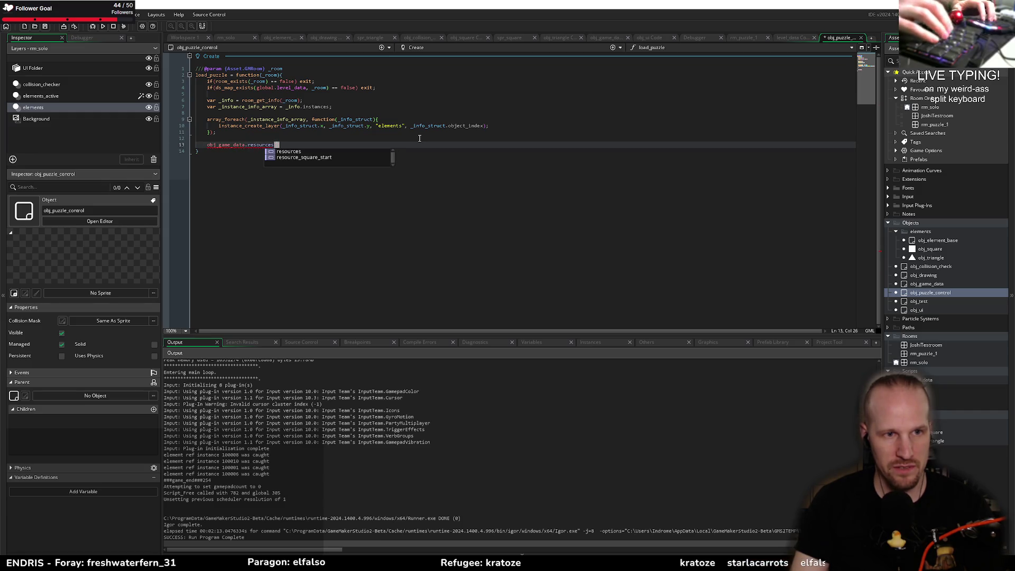
pyautogui.press('BackSpace')
pyautogui.press('BackSpace')
pyautogui.press('BackSpace')
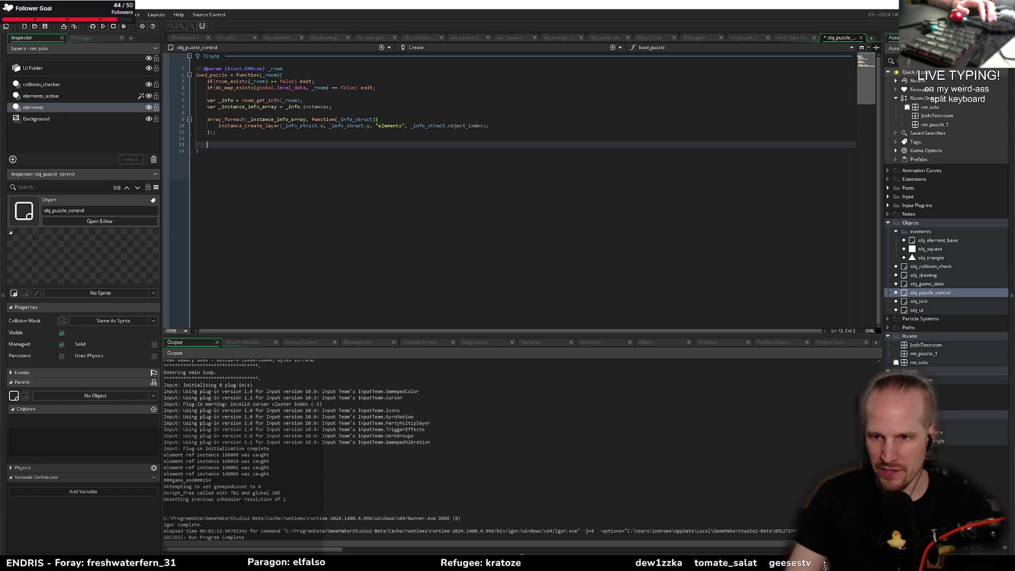
pyautogui.doubleClick(935, 380)
# - Replace the old triangles and squares entries on the rm_puzzle_1 line with an empty struct {};
pyautogui.moveTo(208, 77); pyautogui.dragTo(230, 74)
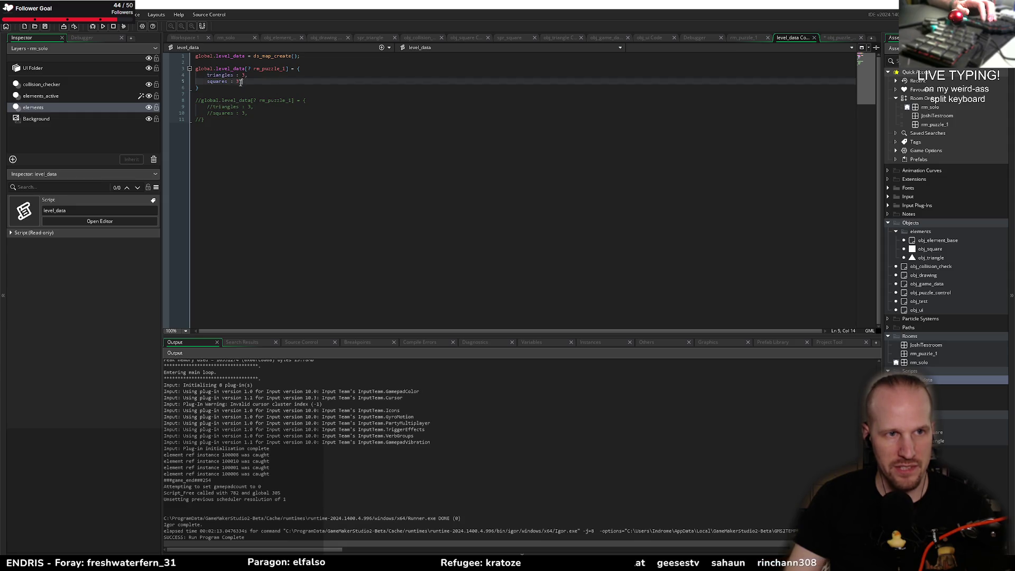
pyautogui.click(214, 75)
pyautogui.doubleClick(214, 75)
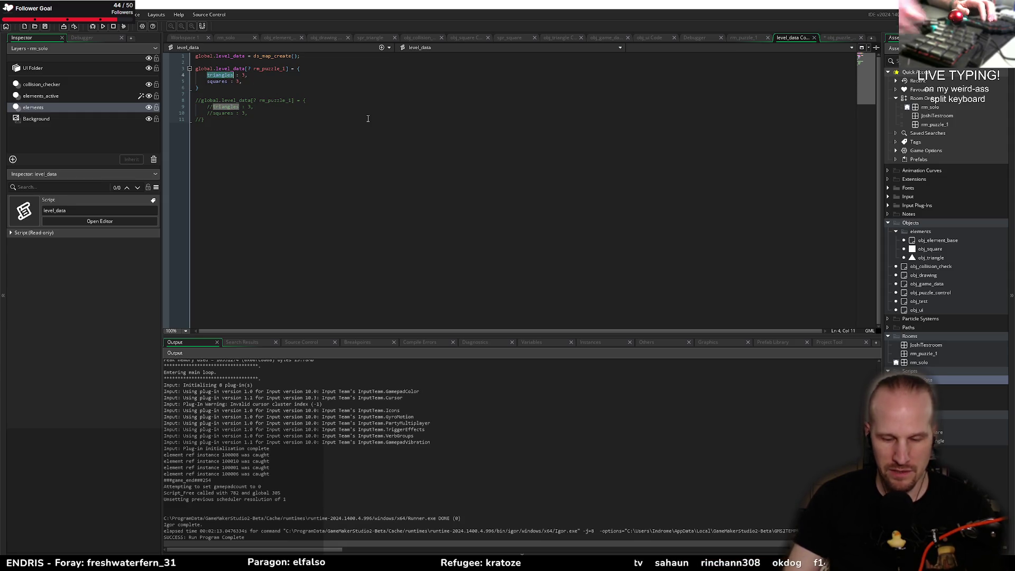
pyautogui.write('nameof')
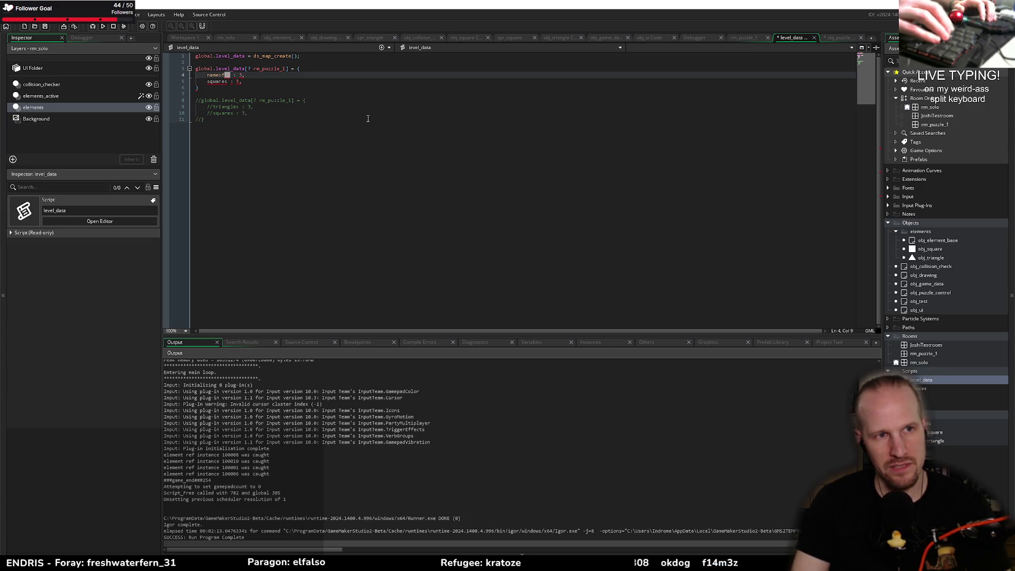
pyautogui.press('Left')
pyautogui.press('BackSpace')
pyautogui.press('BackSpace')
pyautogui.press('BackSpace')
pyautogui.write('string')
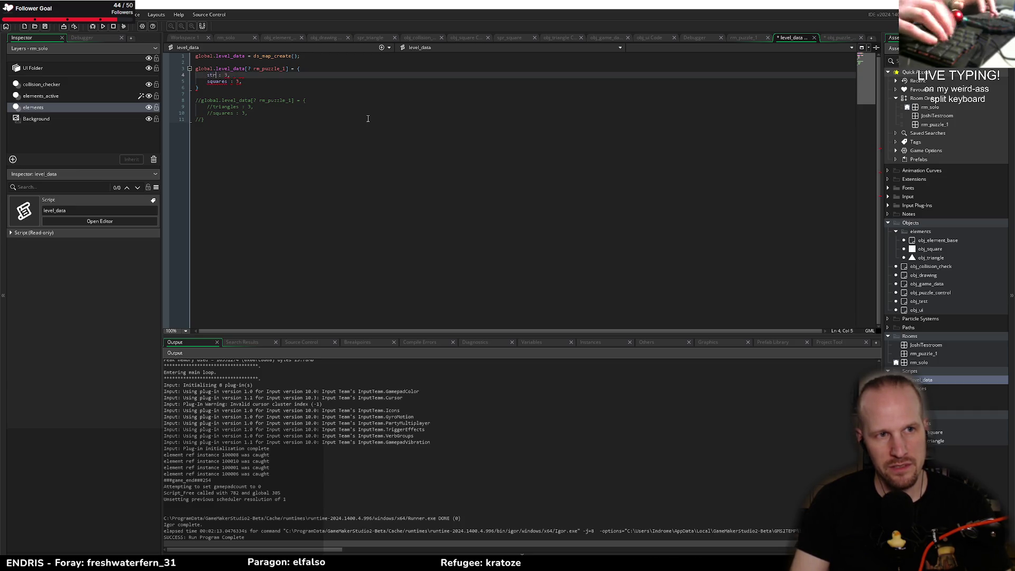
pyautogui.hotkey('shift', 'Down')
pyautogui.hotkey('shift', 'Down')
pyautogui.hotkey('shift', 'Home')
pyautogui.press('BackSpace')
pyautogui.press('BackSpace')
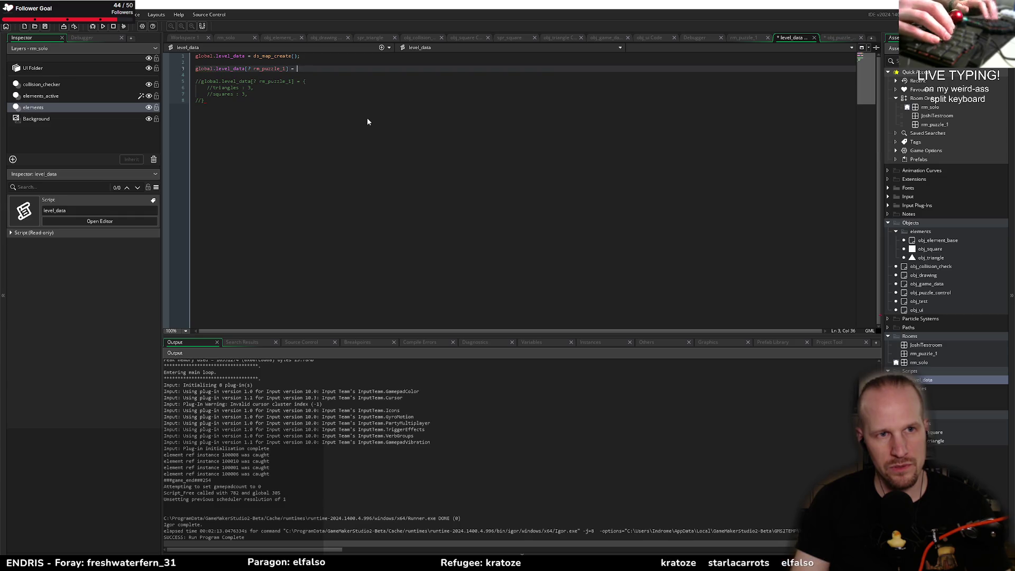
pyautogui.write('{};')
pyautogui.press('Return')
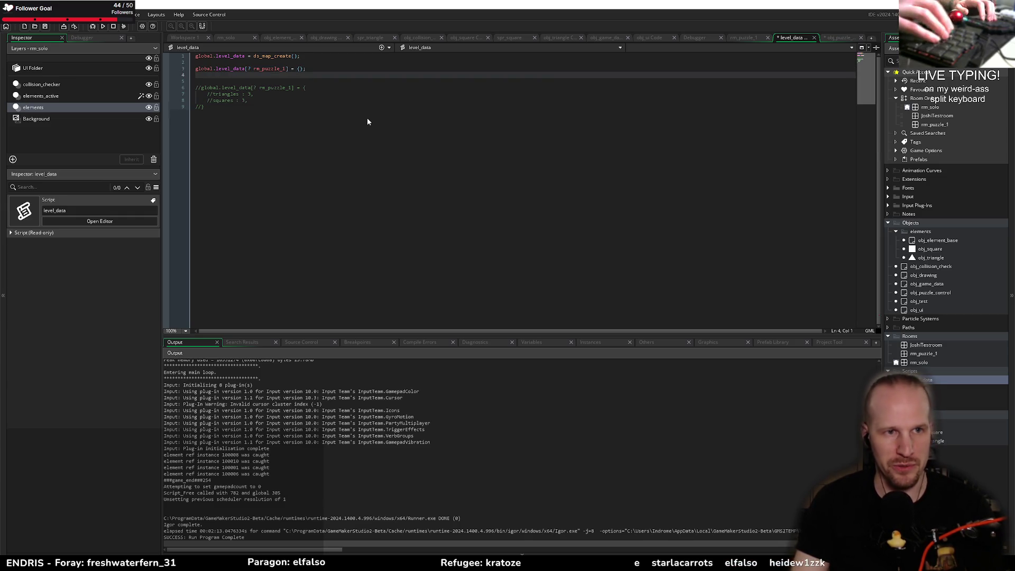
# - Copy the global.level_data[? rm_puzzle_1] expression to line 4 and try an obj_triangle struct key, then undo
pyautogui.press('Up')
pyautogui.hotkey('ctrl', 'shift', 'Right')
pyautogui.hotkey('ctrl', 'shift', 'Right')
pyautogui.hotkey('ctrl', 'shift', 'Right')
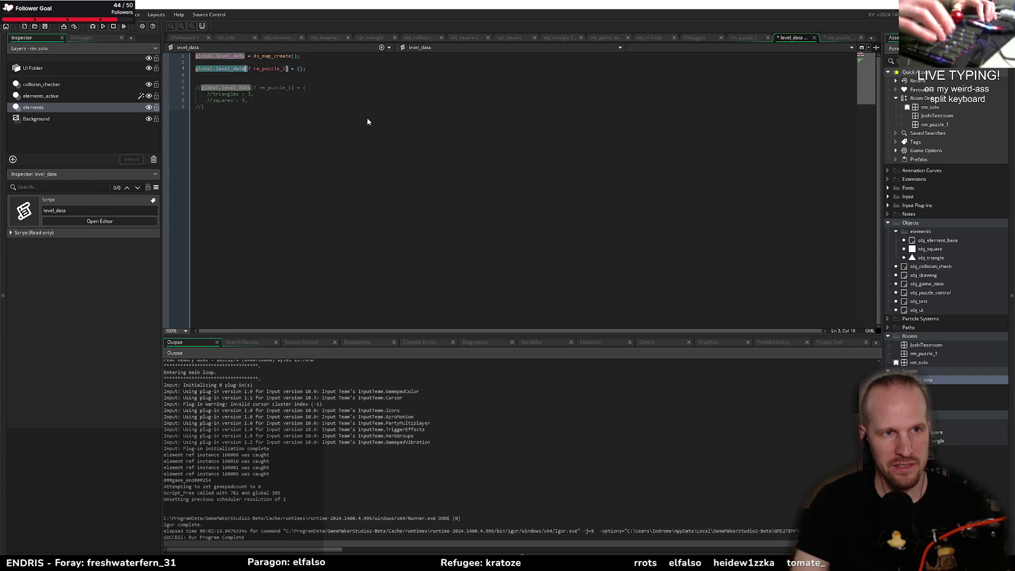
pyautogui.hotkey('ctrl', 'c')
pyautogui.press('Down')
pyautogui.hotkey('ctrl', 'v')
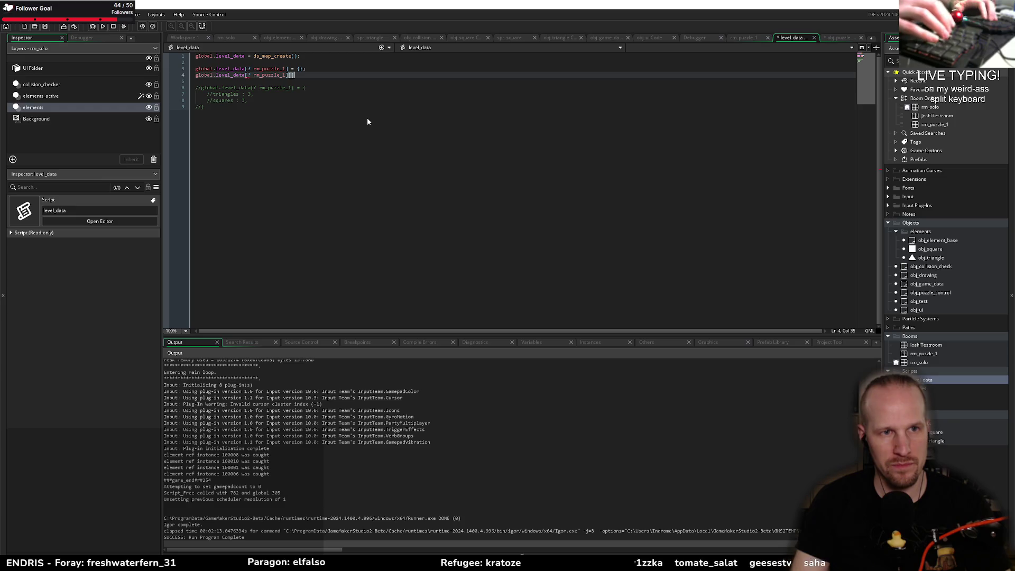
pyautogui.write('$ ')
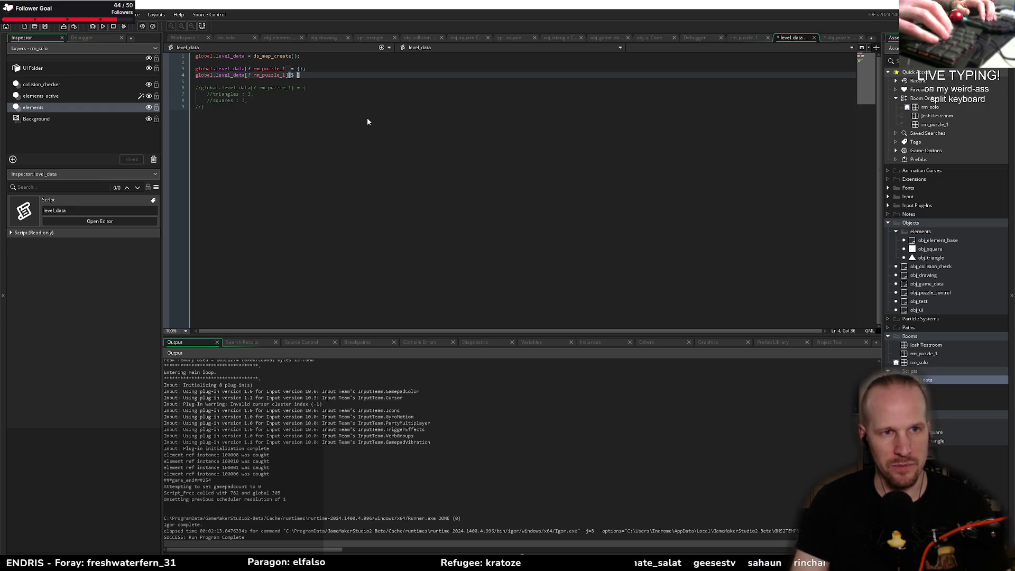
pyautogui.write('obj')
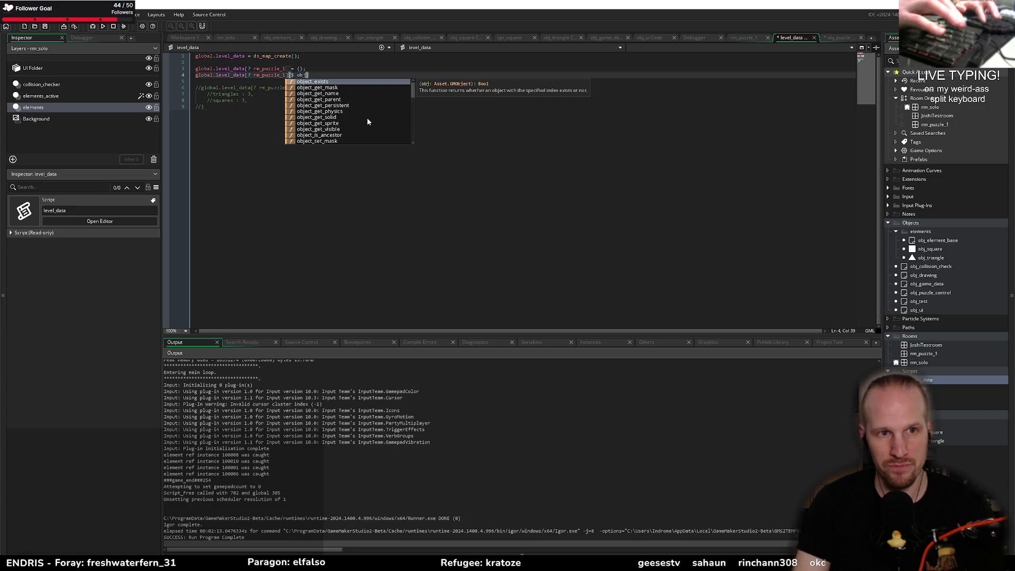
pyautogui.write('_')
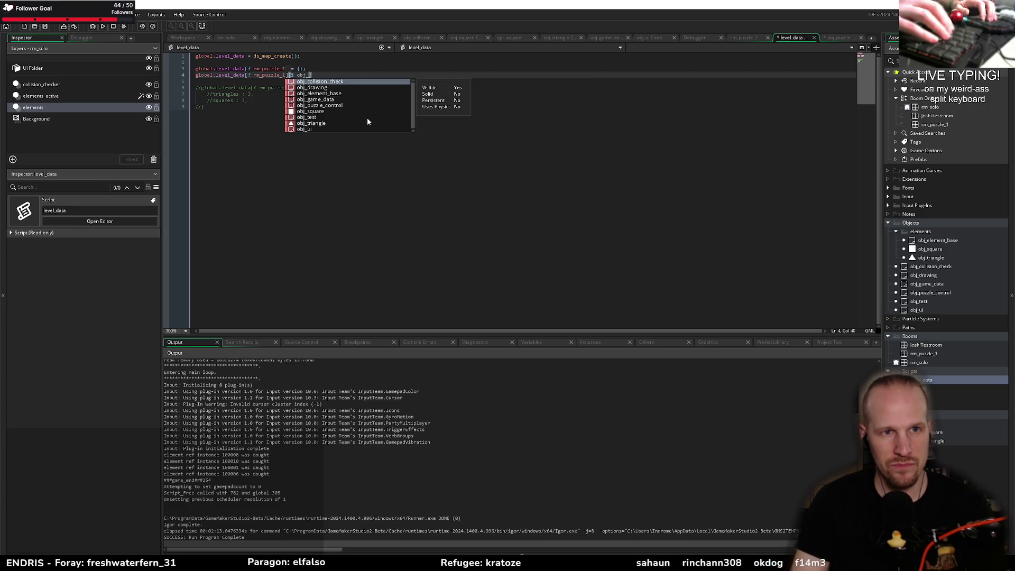
pyautogui.press('Down')
pyautogui.press('Down')
pyautogui.press('Down')
pyautogui.press('Down')
pyautogui.press('Down')
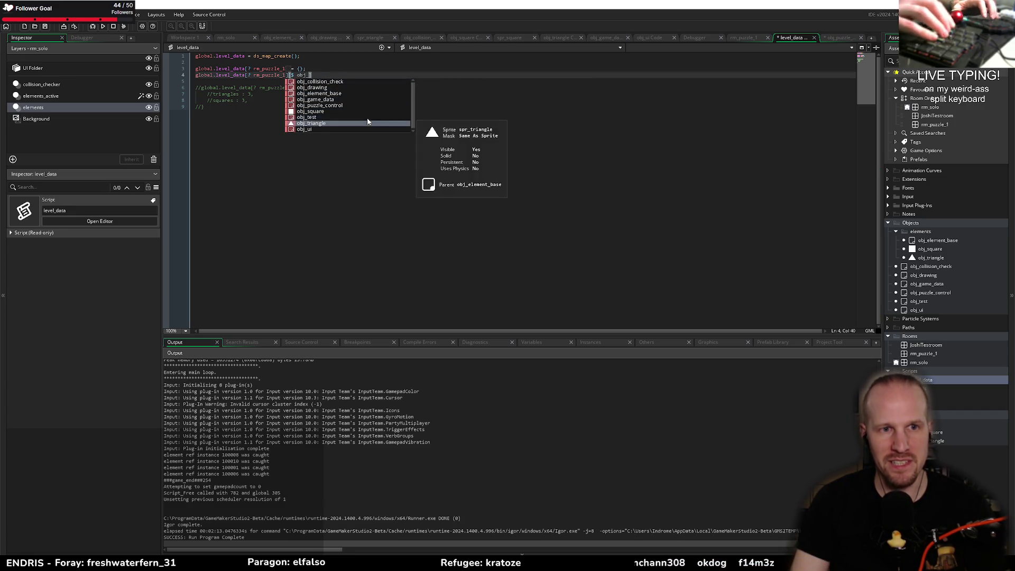
pyautogui.press('Return')
pyautogui.write('] =')
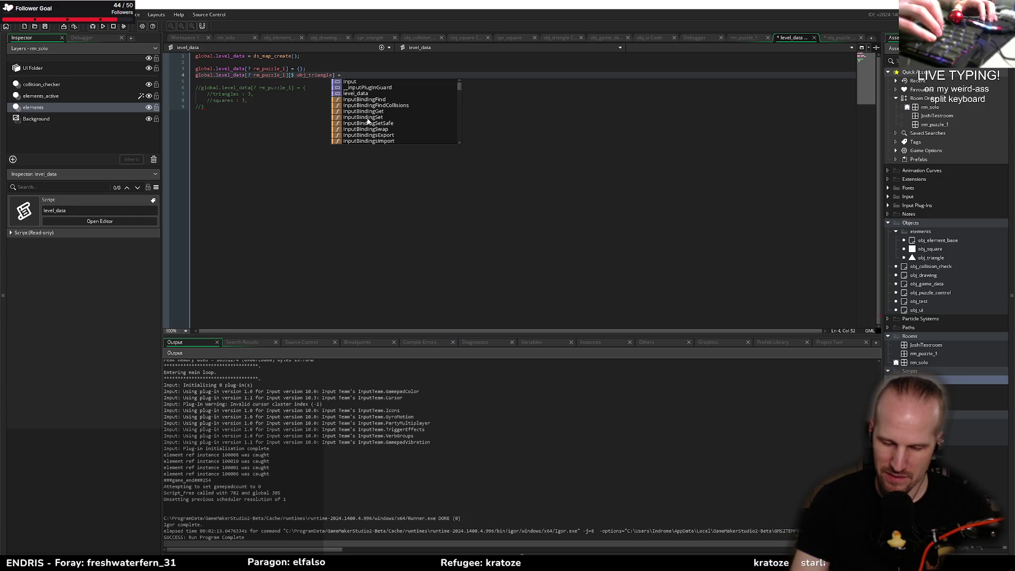
pyautogui.hotkey('shift', 'Home')
pyautogui.press('BackSpace')
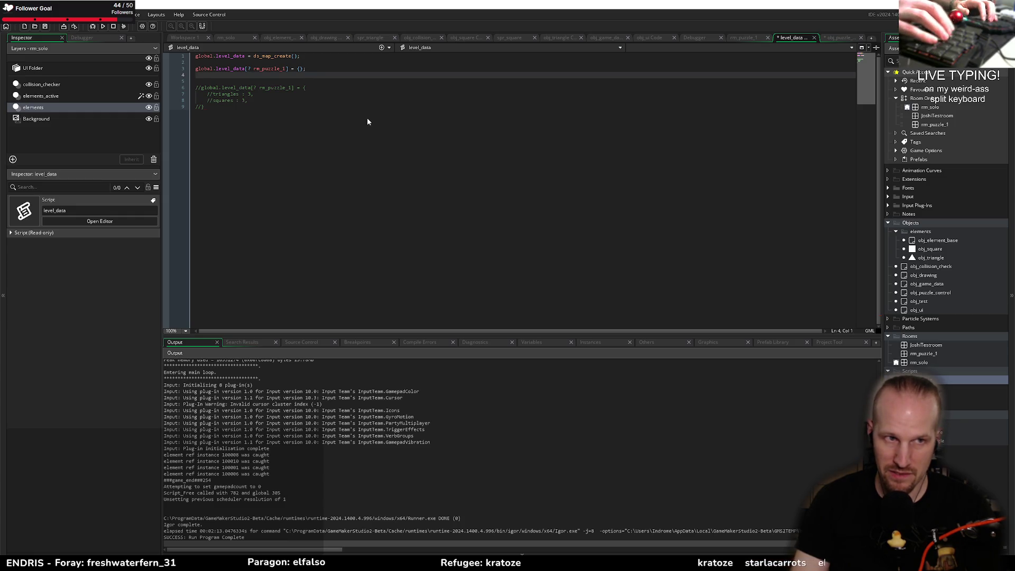
pyautogui.hotkey('ctrl', 'z')
pyautogui.hotkey('ctrl', 'z')
pyautogui.hotkey('ctrl', 'z')
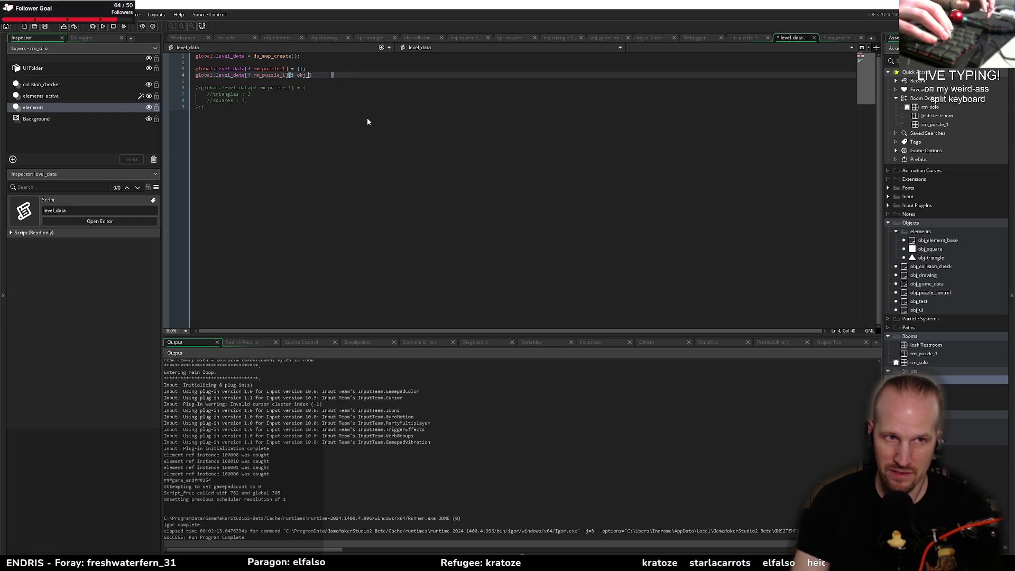
pyautogui.hotkey('ctrl', 'z')
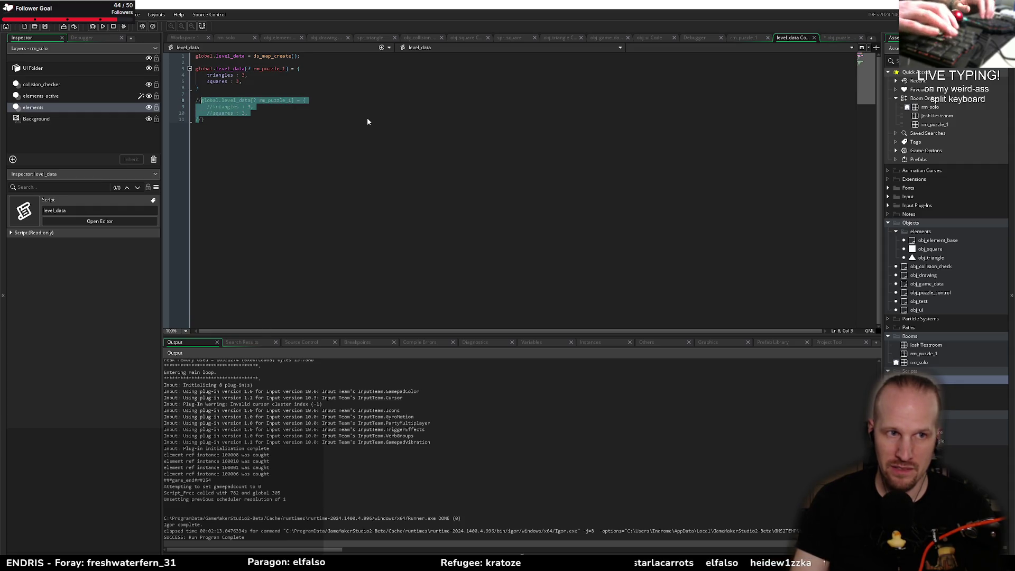
# - Try nameof(obj_triangle), string(), and a bare obj_triangle as the triangle count key
pyautogui.hotkey('ctrl', 'y')
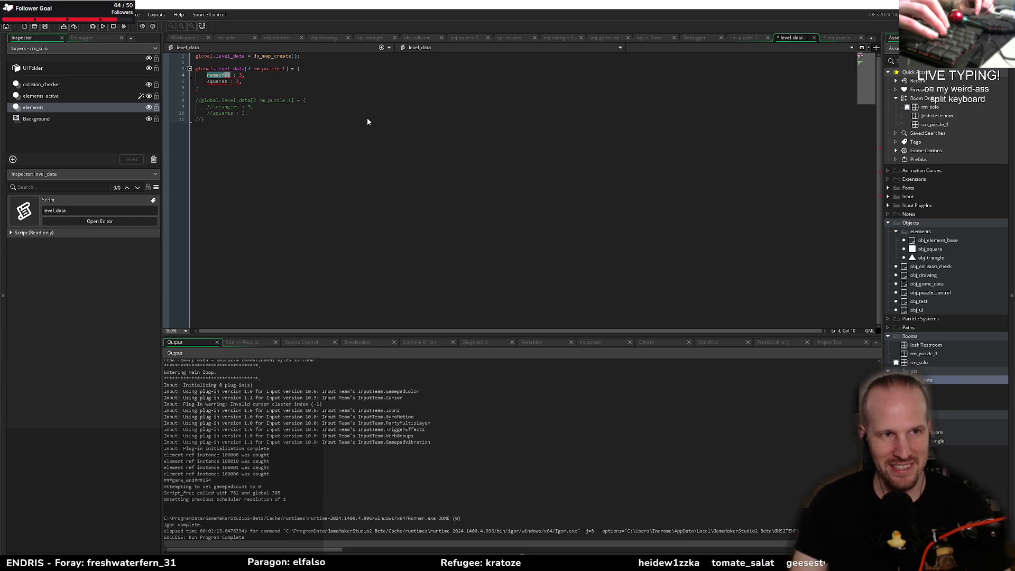
pyautogui.press('Right')
pyautogui.press('Left')
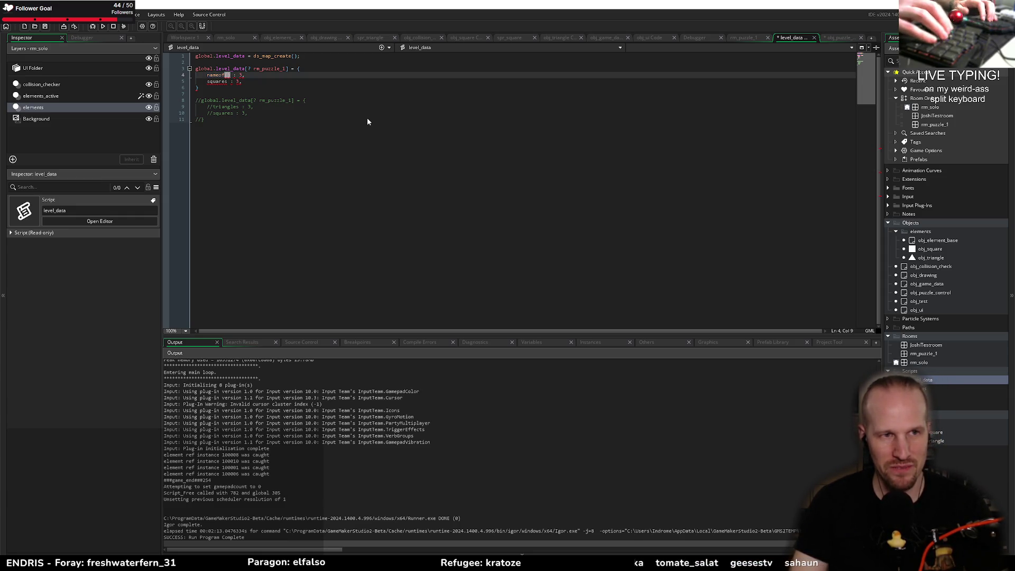
pyautogui.write('obj_')
pyautogui.press('Down')
pyautogui.press('Down')
pyautogui.press('Down')
pyautogui.press('Down')
pyautogui.press('Down')
pyautogui.press('Down')
pyautogui.press('Return')
pyautogui.press('Right')
pyautogui.press('Right')
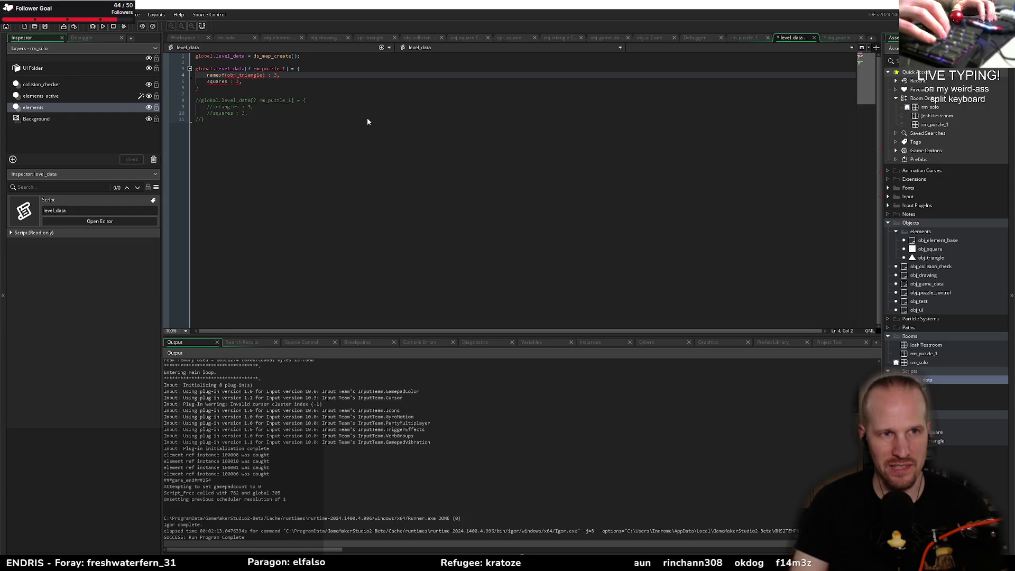
pyautogui.hotkey('ctrl', 'shift', 'Right')
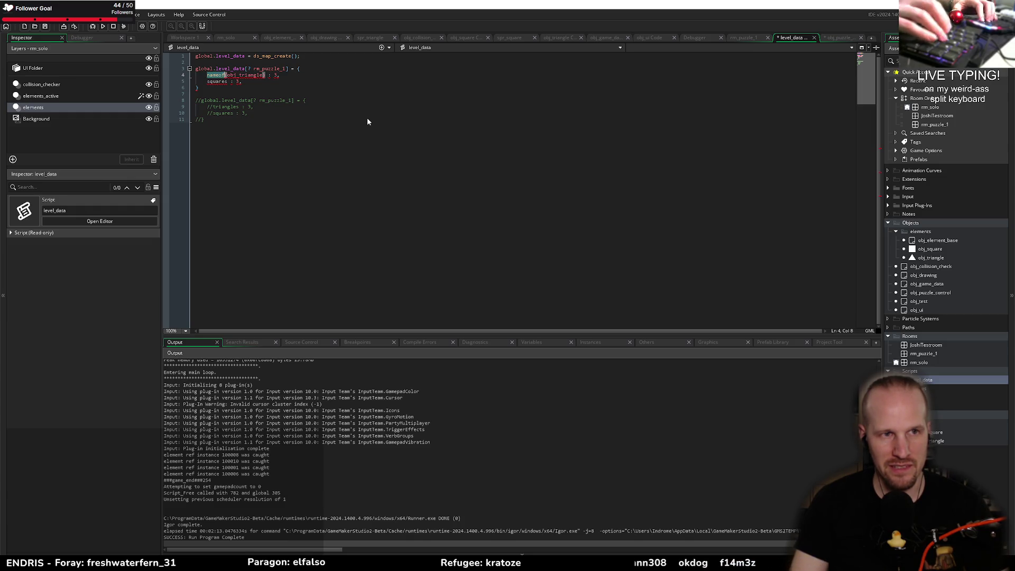
pyautogui.write('string')
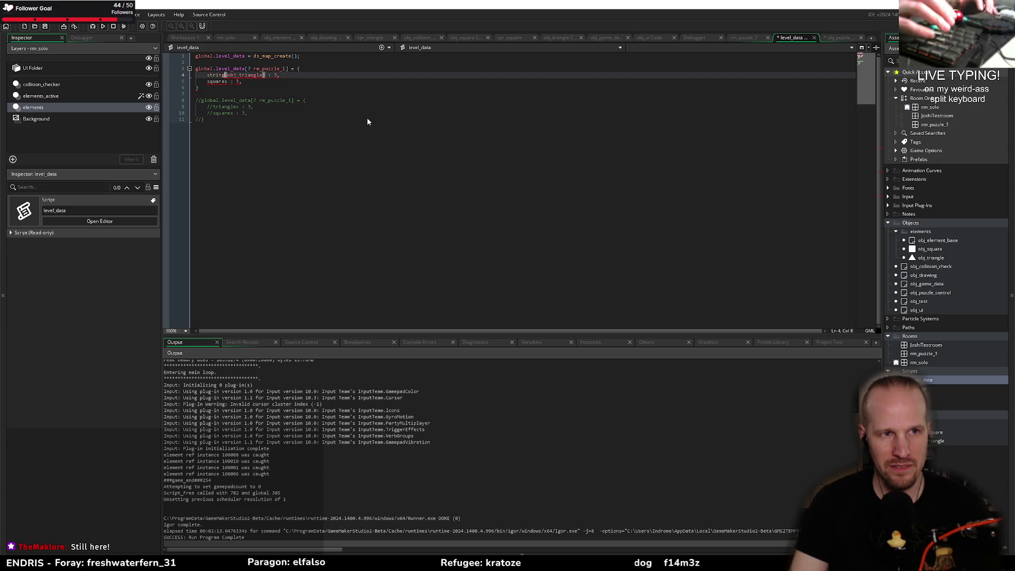
pyautogui.press('Right')
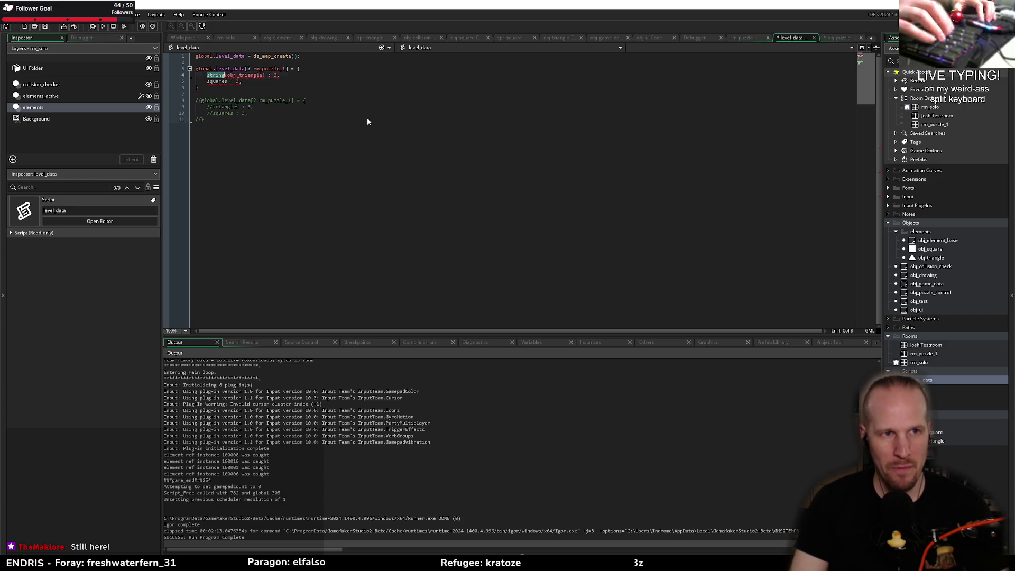
pyautogui.hotkey('ctrl', 'z')
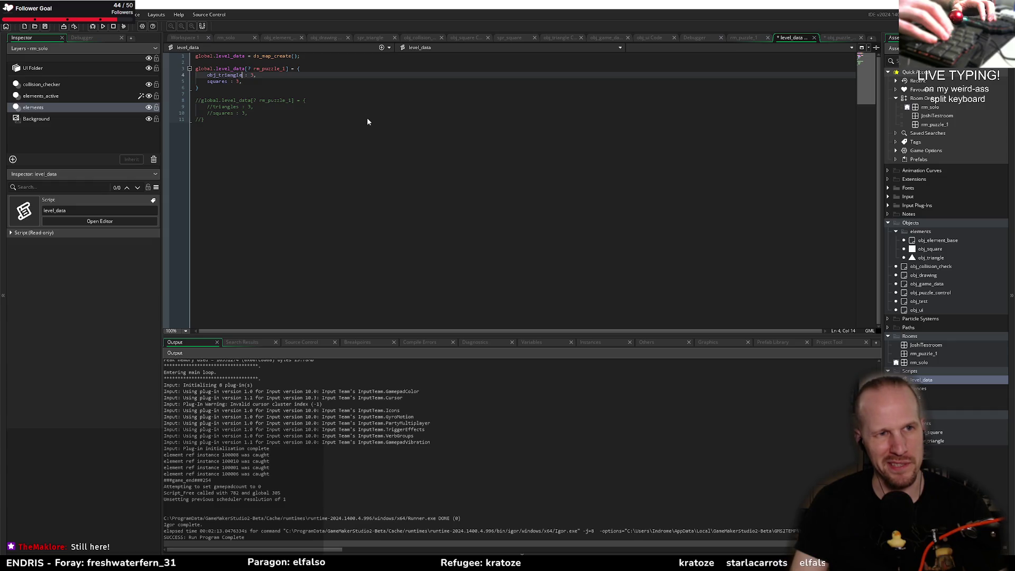
pyautogui.press('BackSpace')
pyautogui.press('BackSpace')
pyautogui.press('BackSpace')
pyautogui.write('triangl')
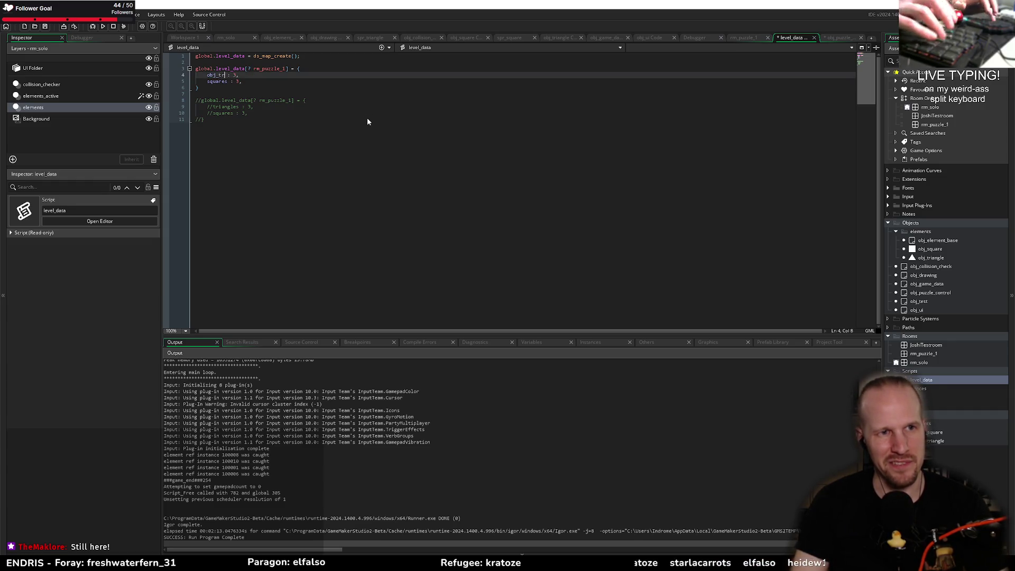
pyautogui.write('e')
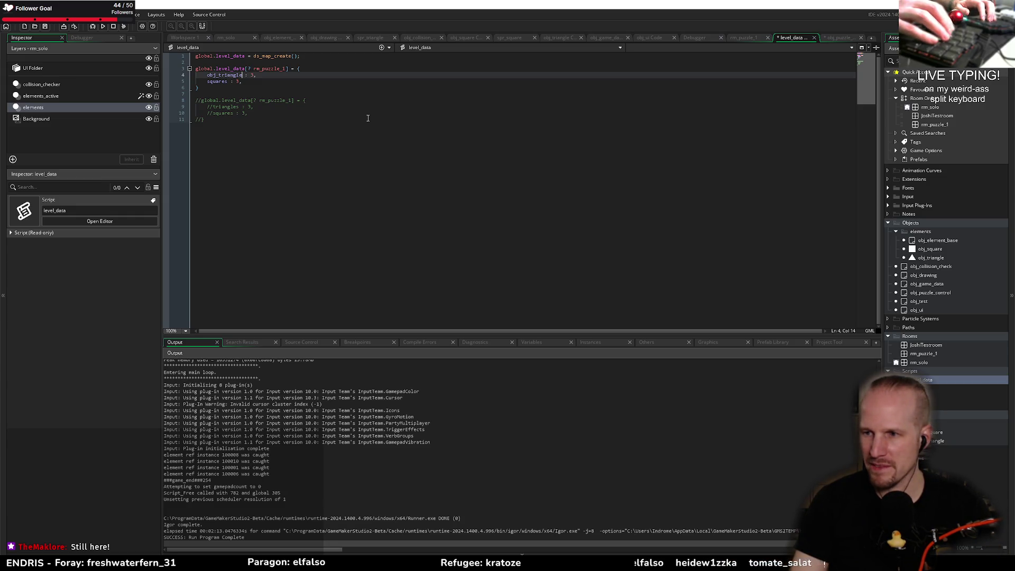
# - Delete the struct body through line 6, leaving the rm_puzzle_1 assignment empty
pyautogui.press('Down')
pyautogui.press('Down')
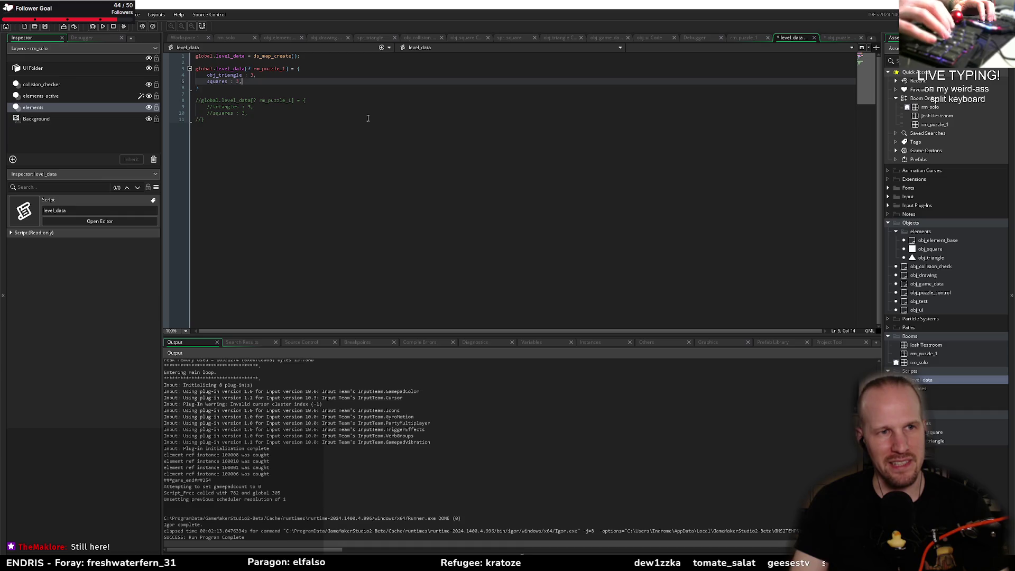
pyautogui.hotkey('shift', 'Up')
pyautogui.hotkey('shift', 'Up')
pyautogui.press('BackSpace')
pyautogui.press('BackSpace')
pyautogui.press('BackSpace')
pyautogui.press('BackSpace')
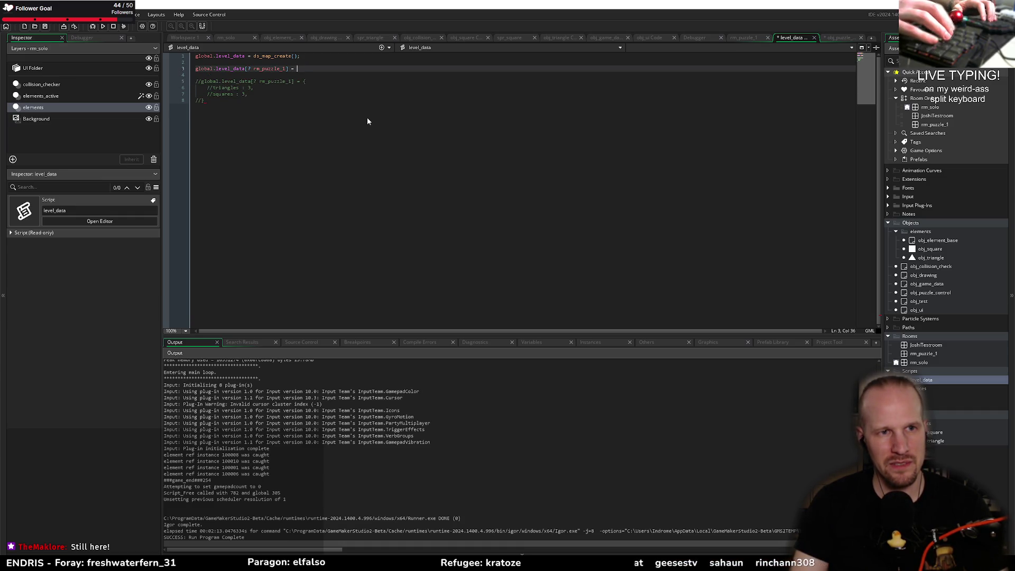
# - Set rm_puzzle_1 to an empty struct {}; and duplicate that line, stripping its = {} part
pyautogui.write('[{};')
pyautogui.press('Return')
pyautogui.press('Up')
pyautogui.hotkey('ctrl', 'd')
pyautogui.press('End')
pyautogui.press('Left')
pyautogui.hotkey('shift', 'Left')
pyautogui.hotkey('shift', 'Left')
pyautogui.hotkey('shift', 'Left')
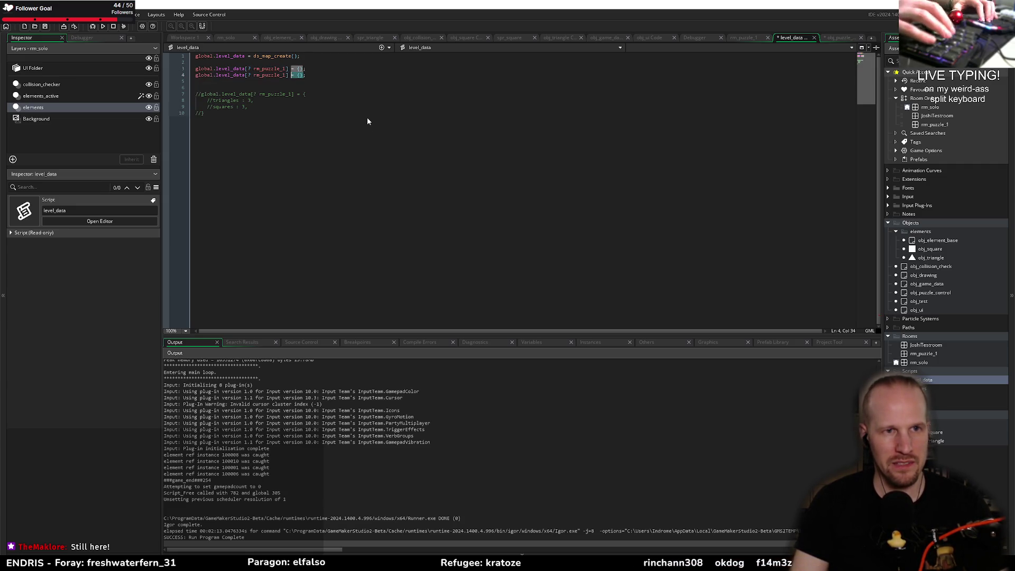
pyautogui.press('BackSpace')
# - Write line 4 as [$ nameof(obj_triangle)] = 3;
pyautogui.write('$ ')
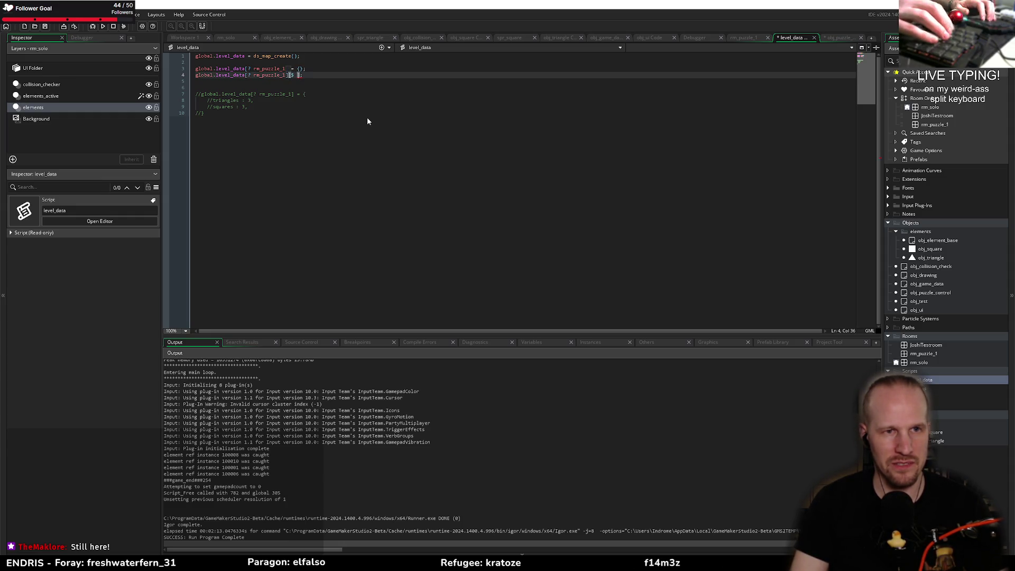
pyautogui.write(']')
pyautogui.press('Left')
pyautogui.press('Left')
pyautogui.write('o')
pyautogui.press('BackSpace')
pyautogui.write('string')
pyautogui.hotkey('ctrl', 'shift', 'Left')
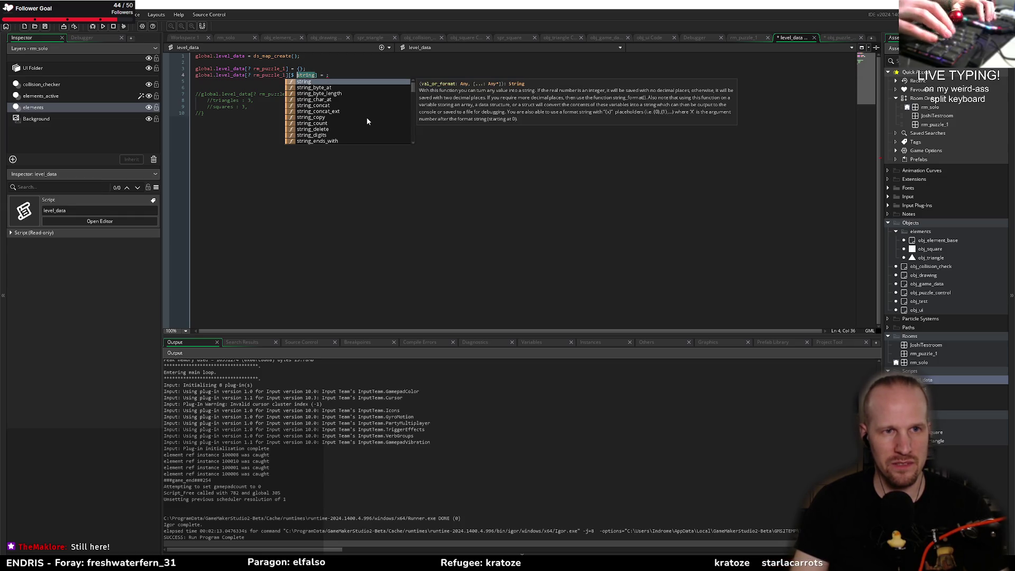
pyautogui.write('nameof(o')
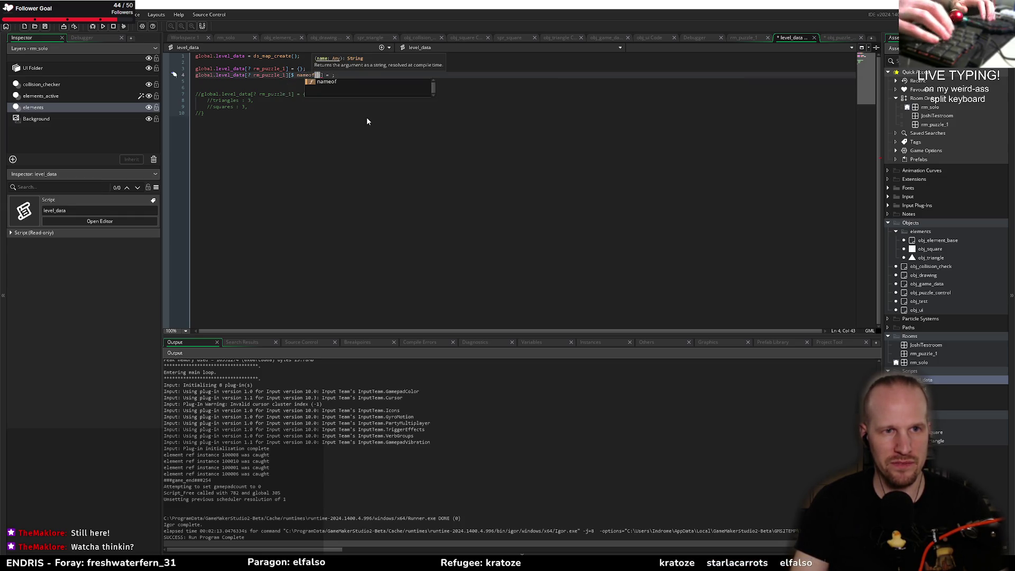
pyautogui.write('bj_')
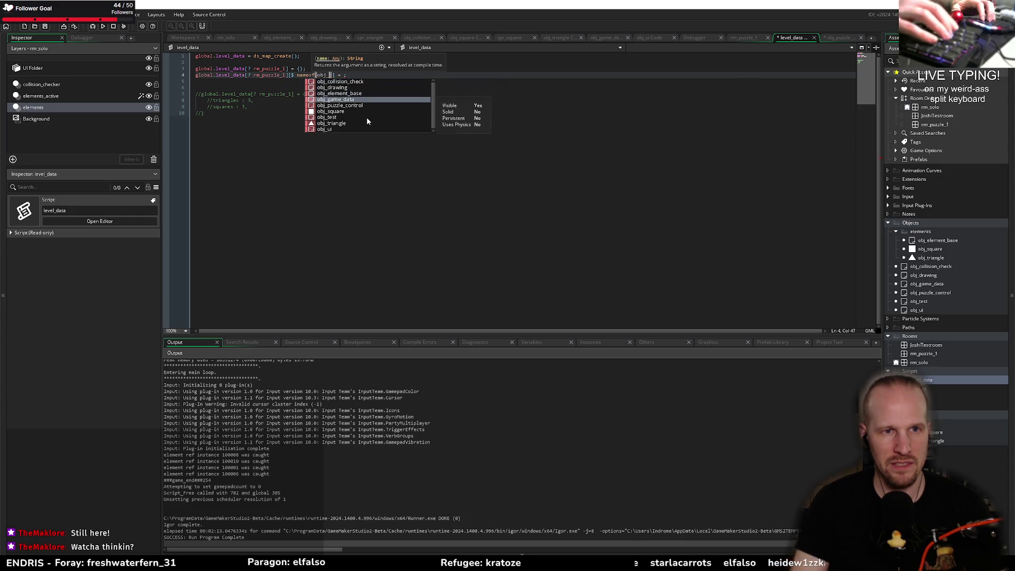
pyautogui.click(368, 123)
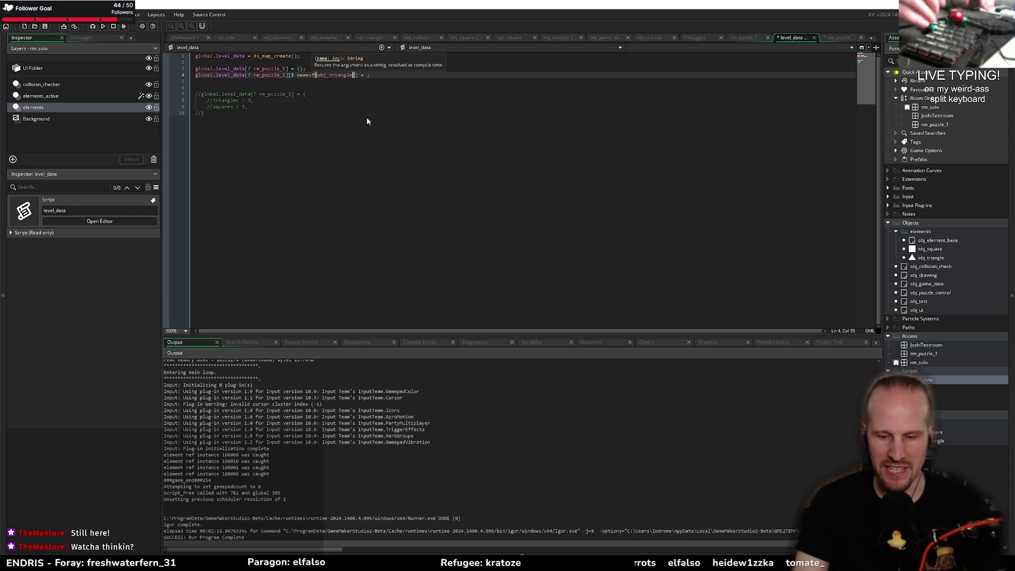
pyautogui.press('End')
pyautogui.press('Left')
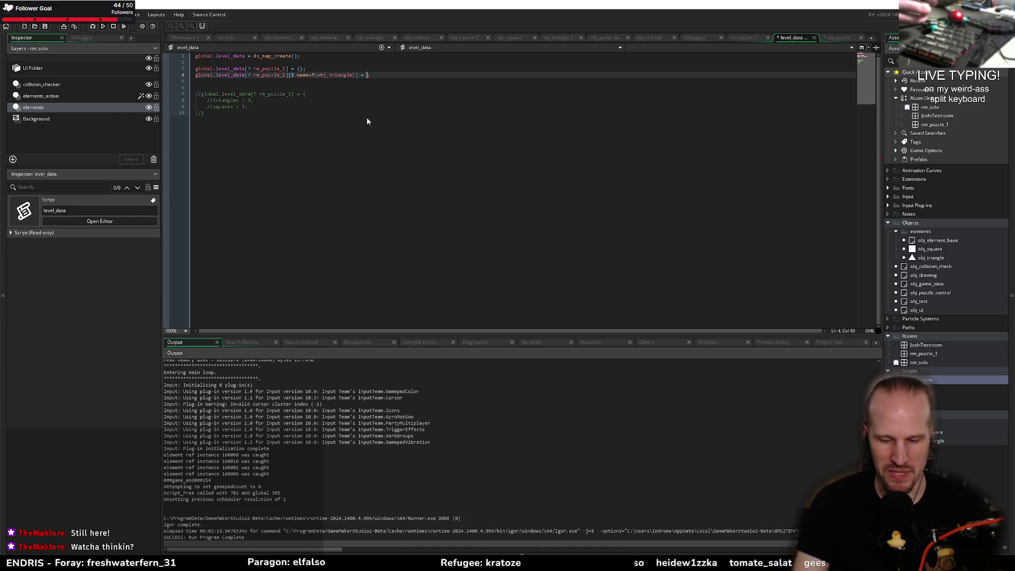
pyautogui.write('3;')
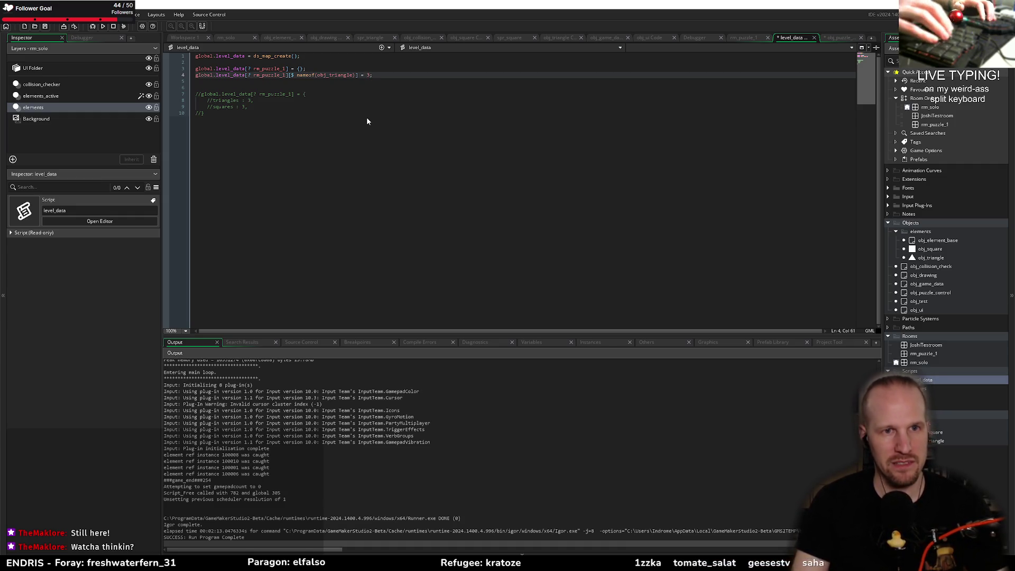
# - Add a matching [$ nameof(obj_square)] = 3 line, save, and select the old commented-out block
pyautogui.hotkey('ctrl', 'd')
pyautogui.hotkey('ctrl', 'Left')
pyautogui.hotkey('ctrl', 'Left')
pyautogui.hotkey('ctrl', 'Left')
pyautogui.hotkey('ctrl', 'shift', 'Left')
pyautogui.write('obj_square')
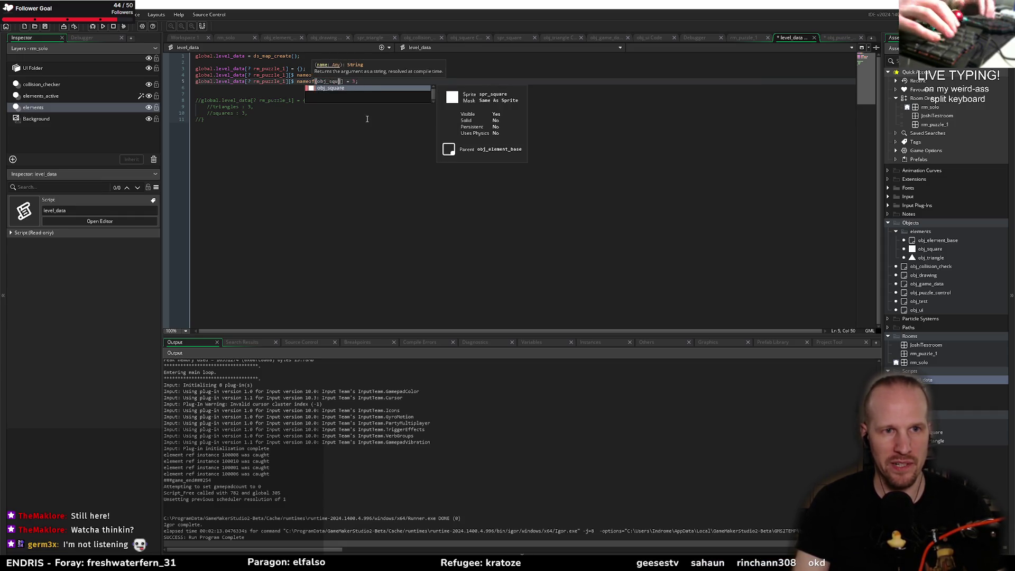
pyautogui.press('Right')
pyautogui.press('Right')
pyautogui.press('Right')
pyautogui.hotkey('ctrl', 's')
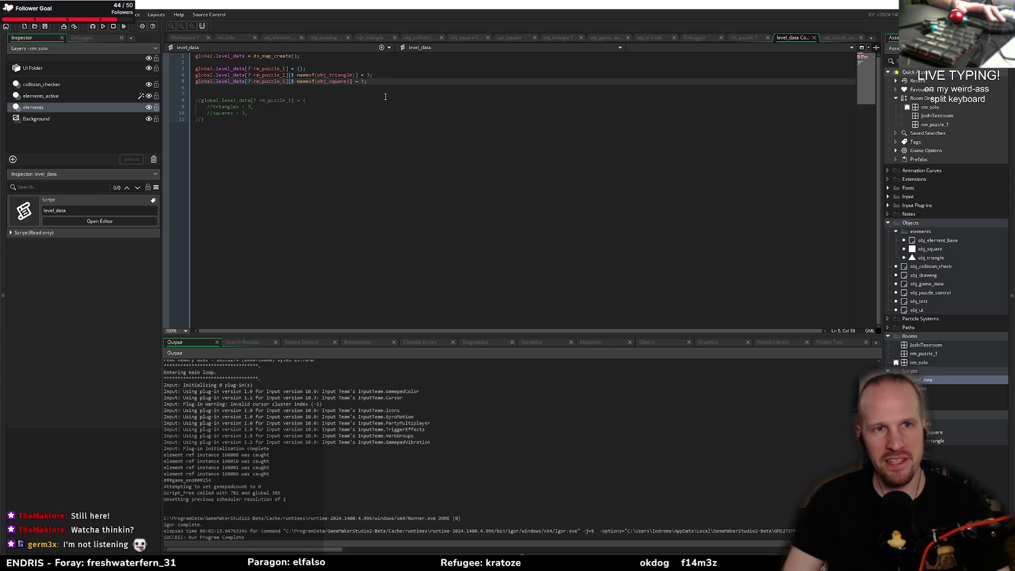
pyautogui.click(210, 108)
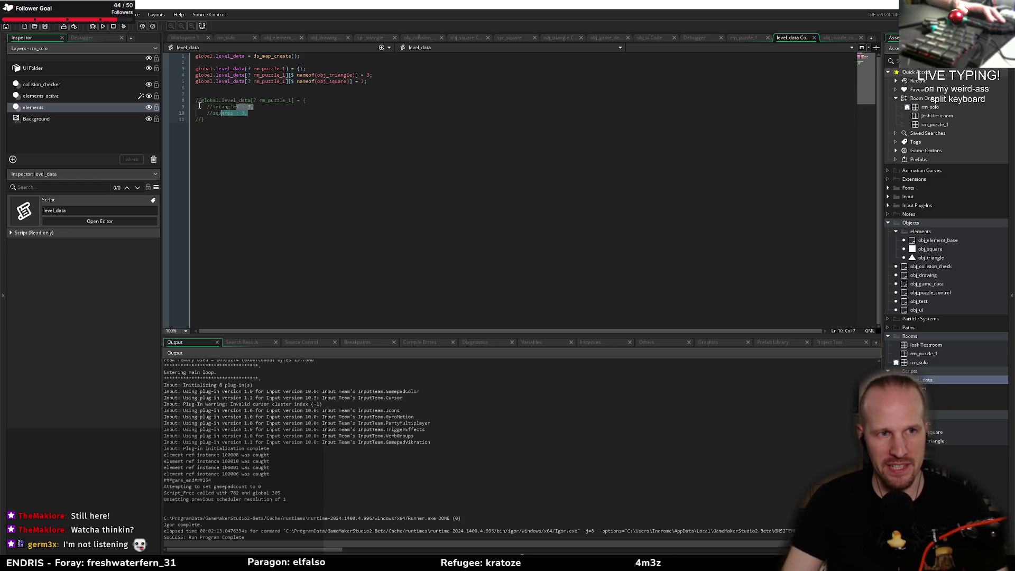
pyautogui.moveTo(206, 120); pyautogui.dragTo(176, 90)
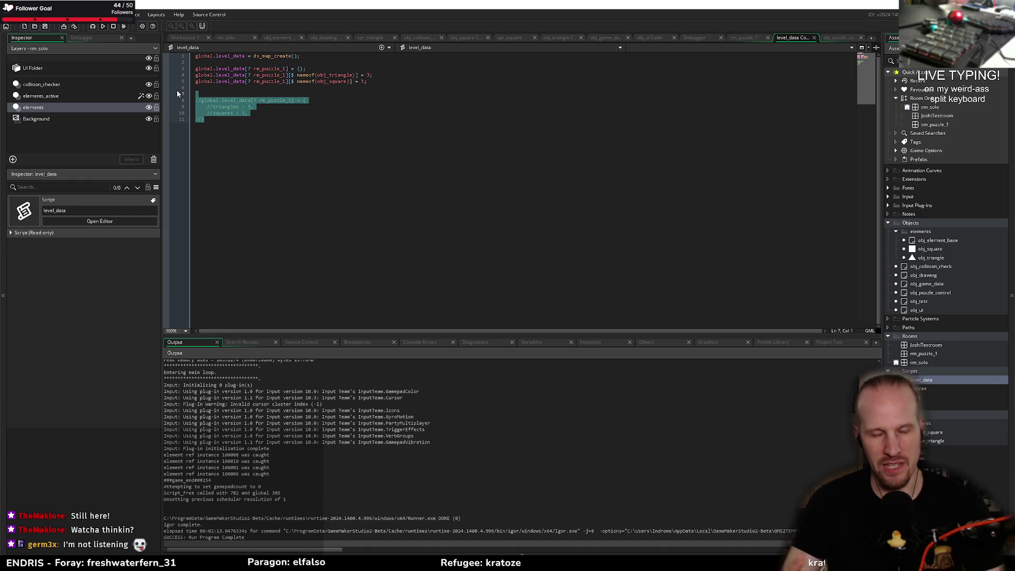
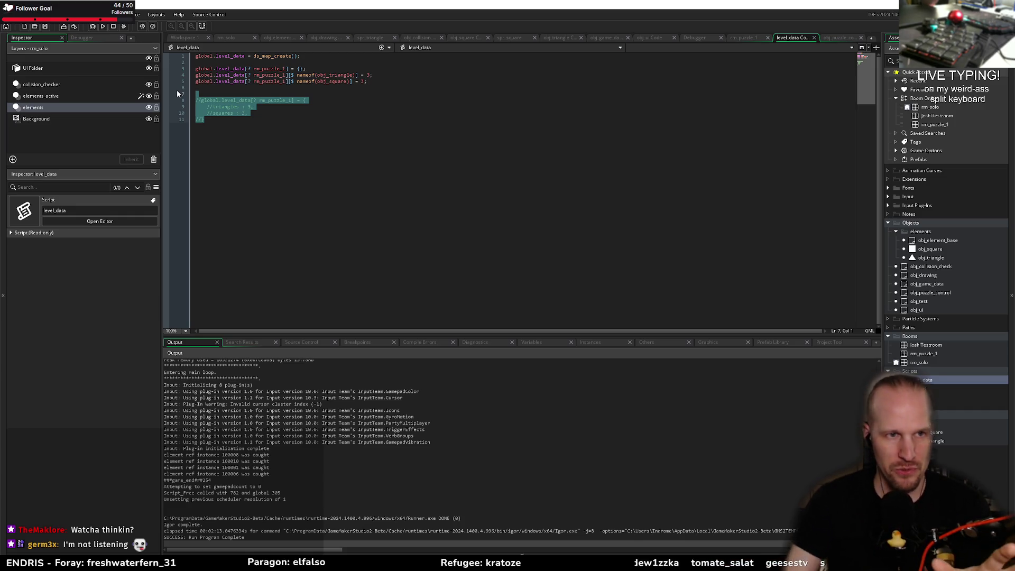
# - Review the ds_map_create call and the nameof keys for obj_triangle and obj_square in level_data
pyautogui.click(298, 69)
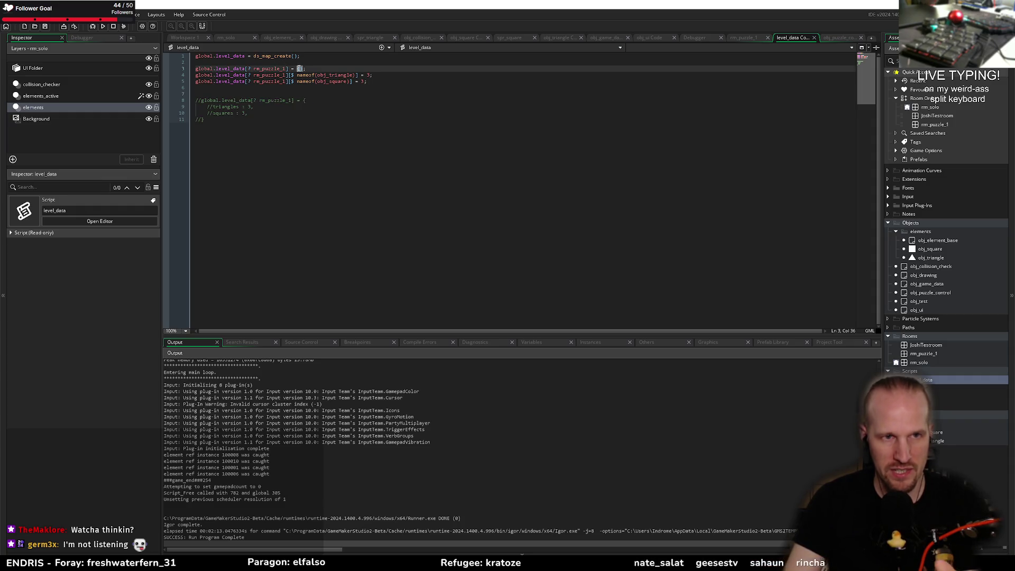
pyautogui.doubleClick(271, 57)
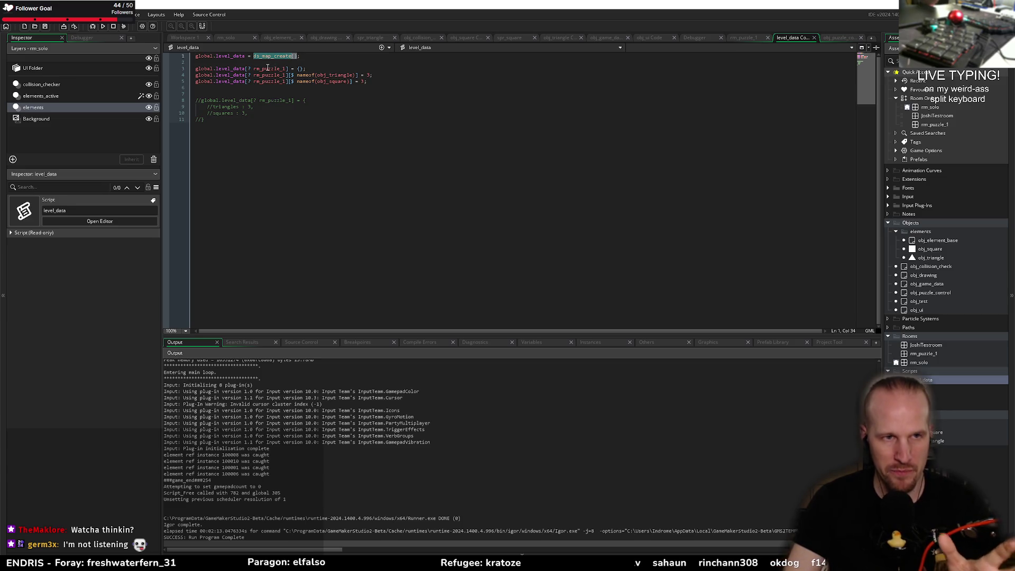
pyautogui.doubleClick(268, 68)
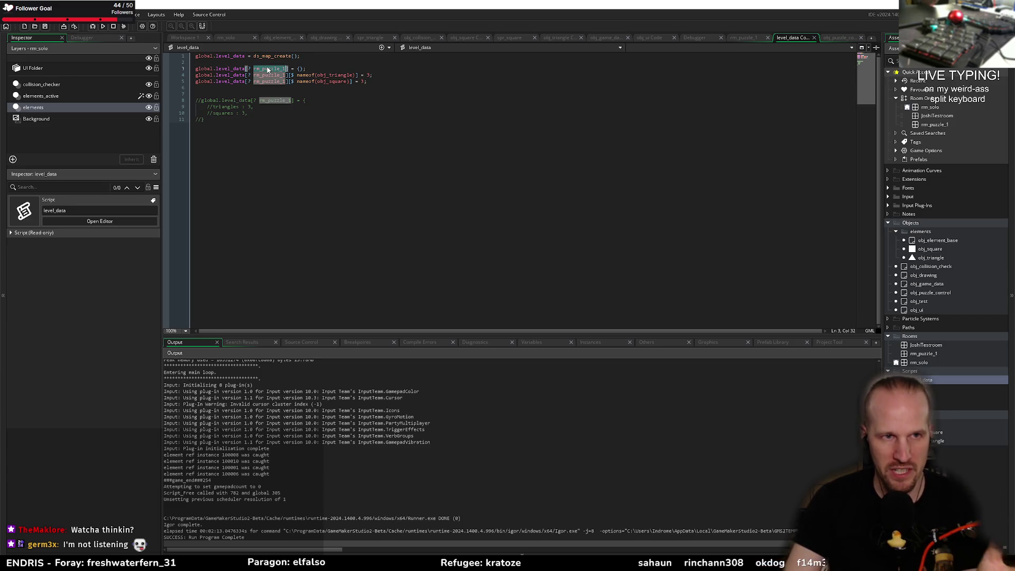
pyautogui.doubleClick(305, 75)
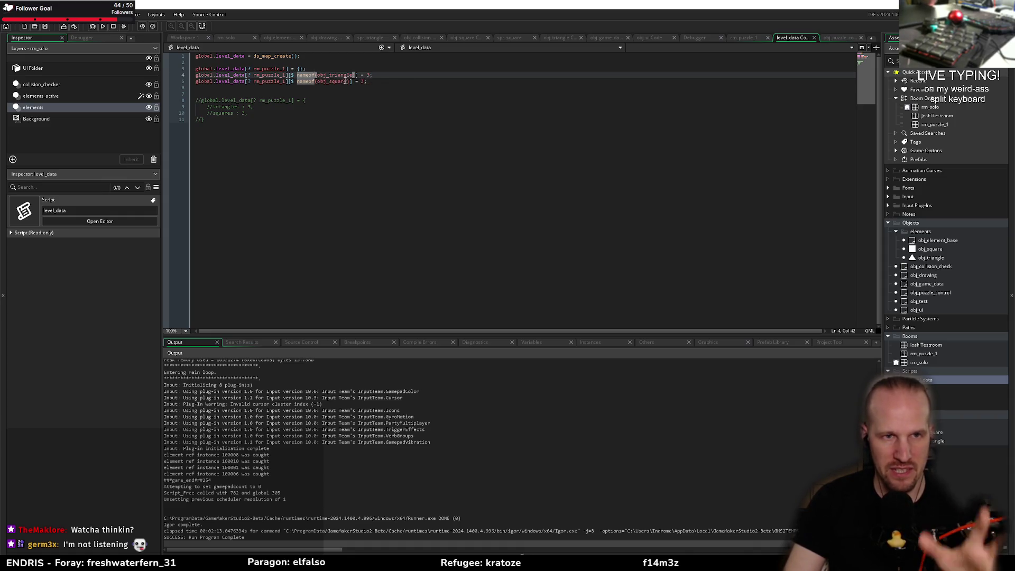
pyautogui.doubleClick(329, 76)
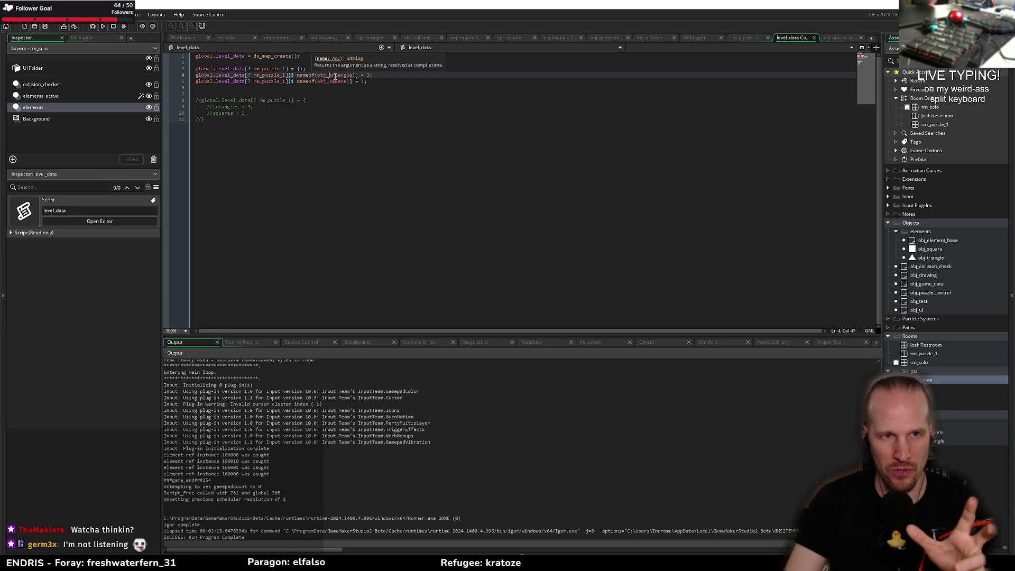
pyautogui.doubleClick(325, 82)
pyautogui.click(365, 80)
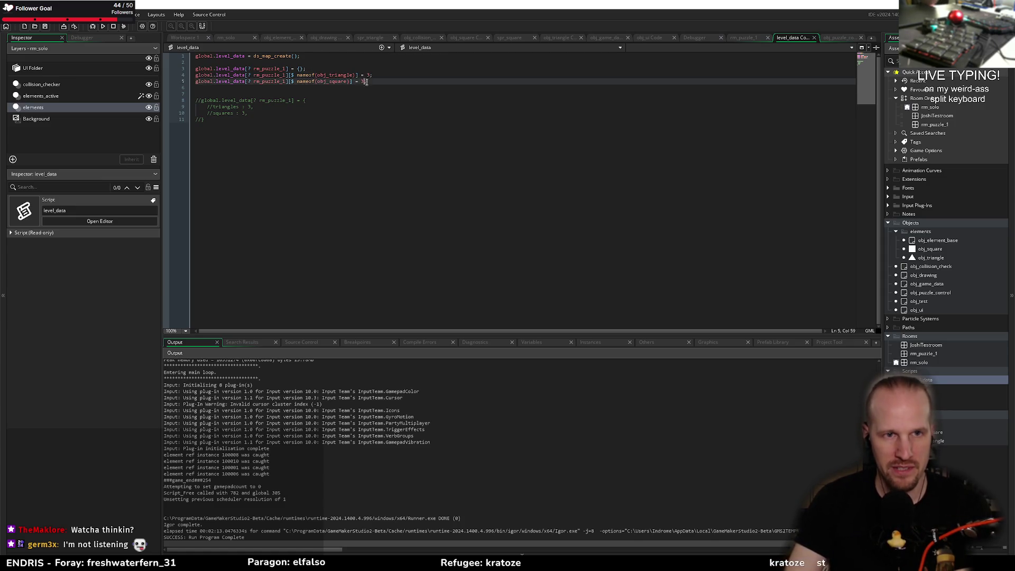
pyautogui.doubleClick(332, 76)
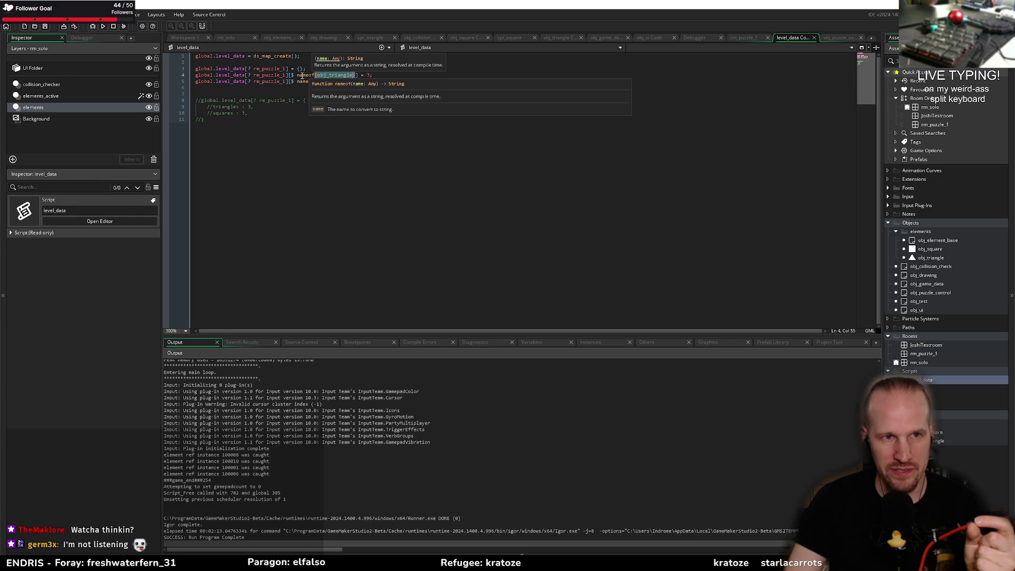
pyautogui.write(';')
# - Uncomment the rm_puzzle_1 struct block and add a '// [? obj_triangle' comment to the triangles line
pyautogui.click(207, 119)
pyautogui.moveTo(214, 116); pyautogui.dragTo(195, 102)
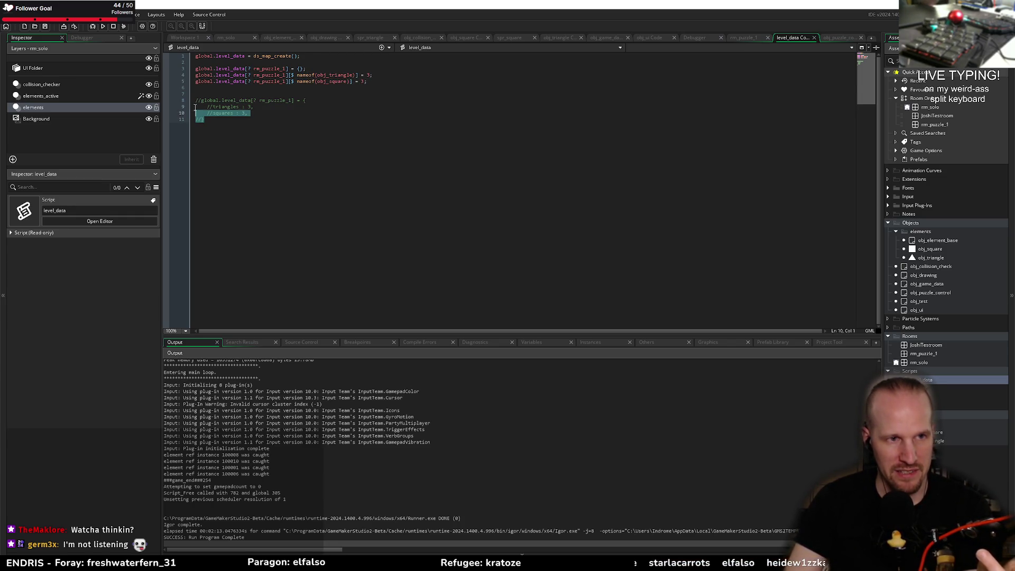
pyautogui.hotkey('ctrl', 'shift', 'k')
pyautogui.hotkey('ctrl', 'End')
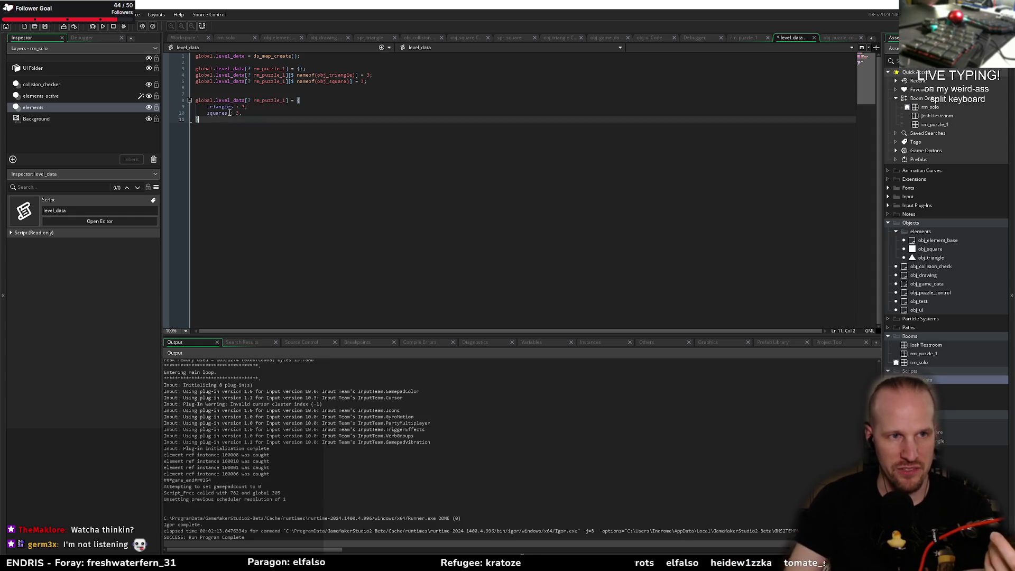
pyautogui.click(272, 106)
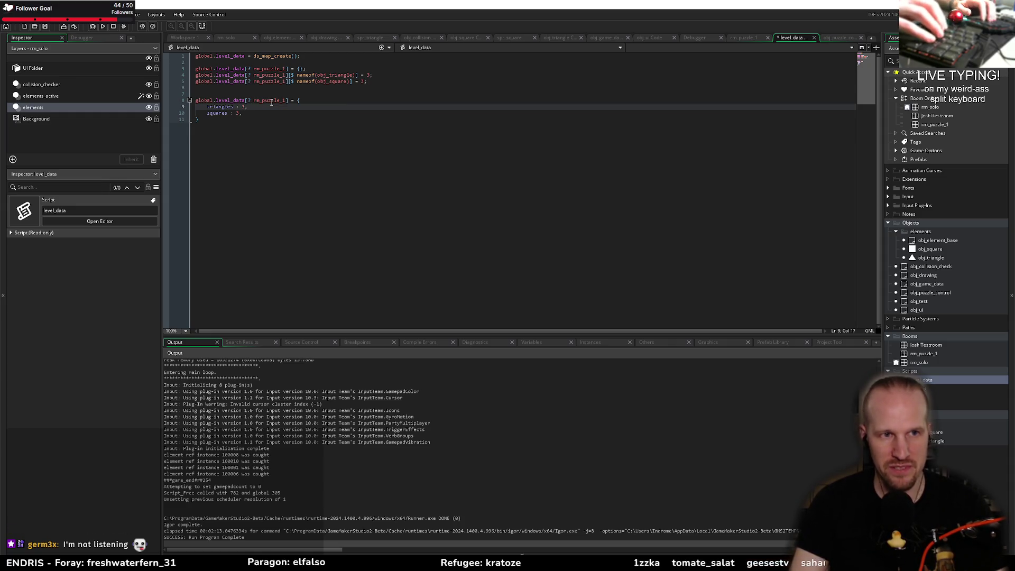
pyautogui.press('Left')
pyautogui.press('Left')
pyautogui.press('Left')
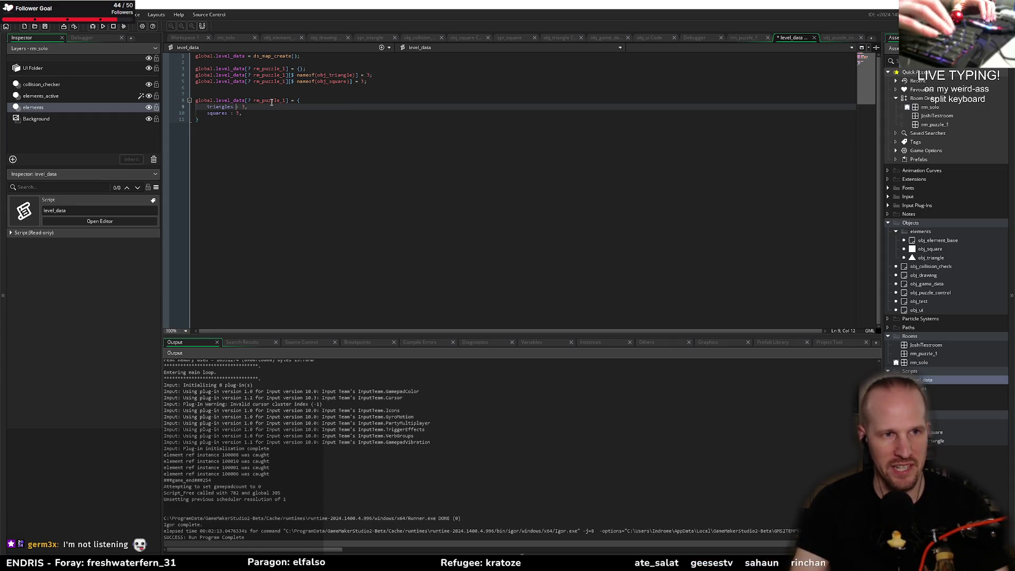
pyautogui.hotkey('ctrl', 'shift', 'Right')
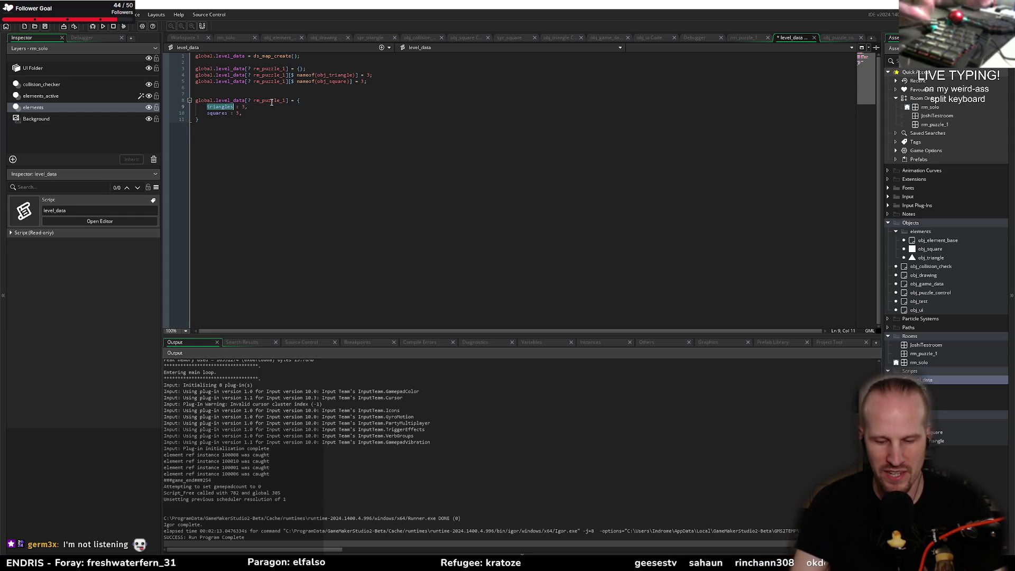
pyautogui.press('End')
pyautogui.write('// ')
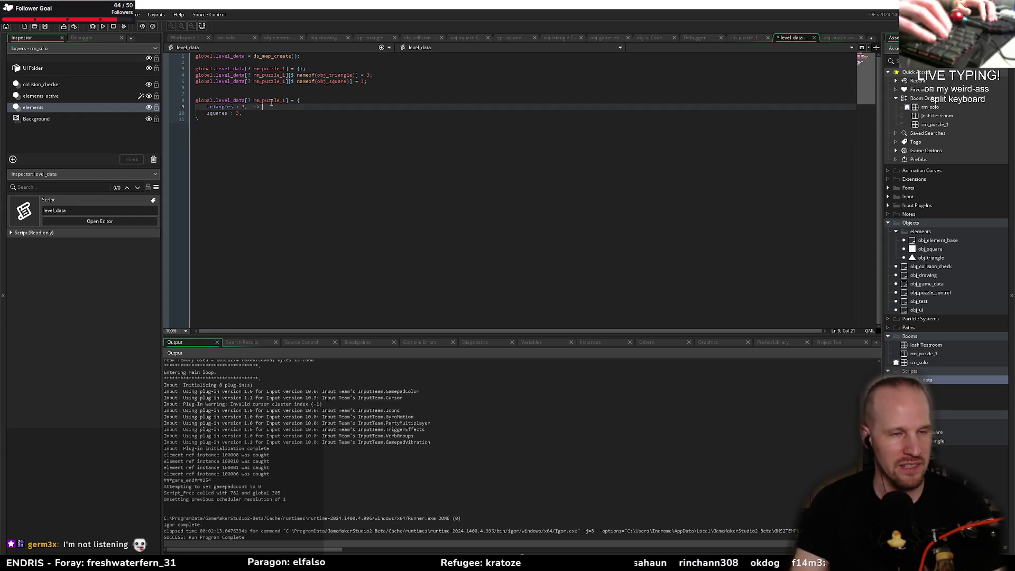
pyautogui.write('[? ')
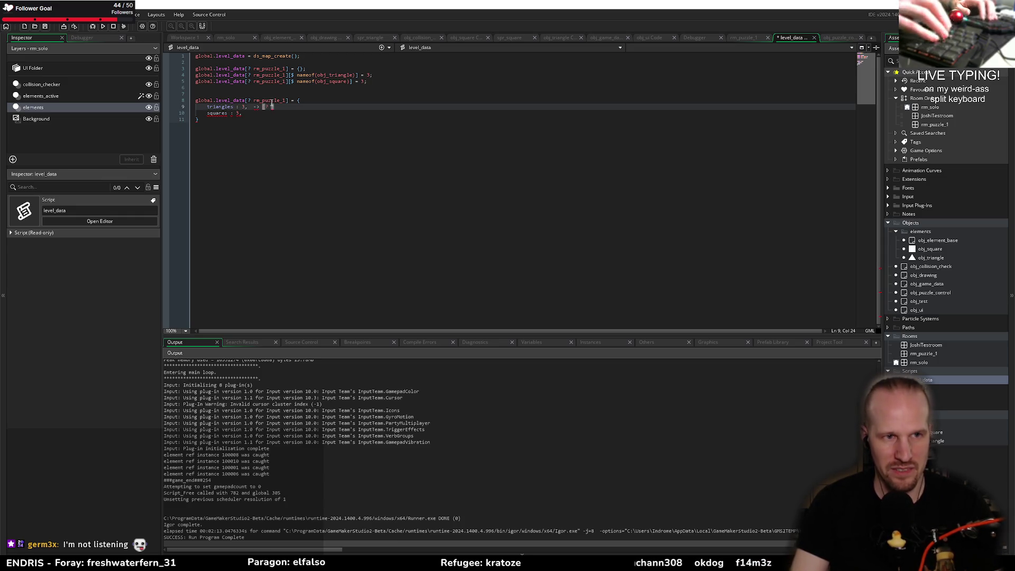
pyautogui.write('obj_tri')
pyautogui.press('Return')
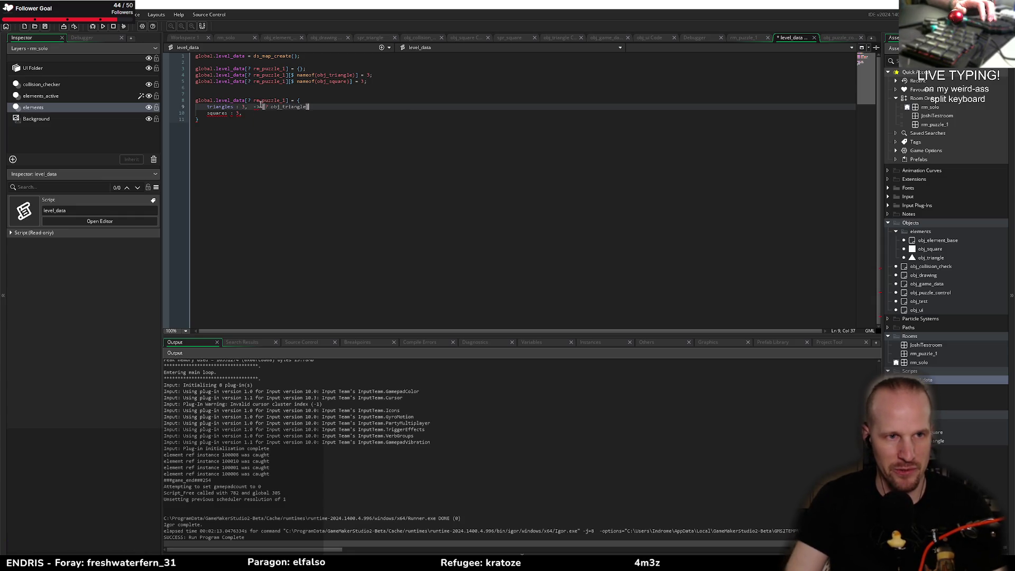
# - Remove the trial comment and delete the whole struct block with its blank lines
pyautogui.doubleClick(256, 106)
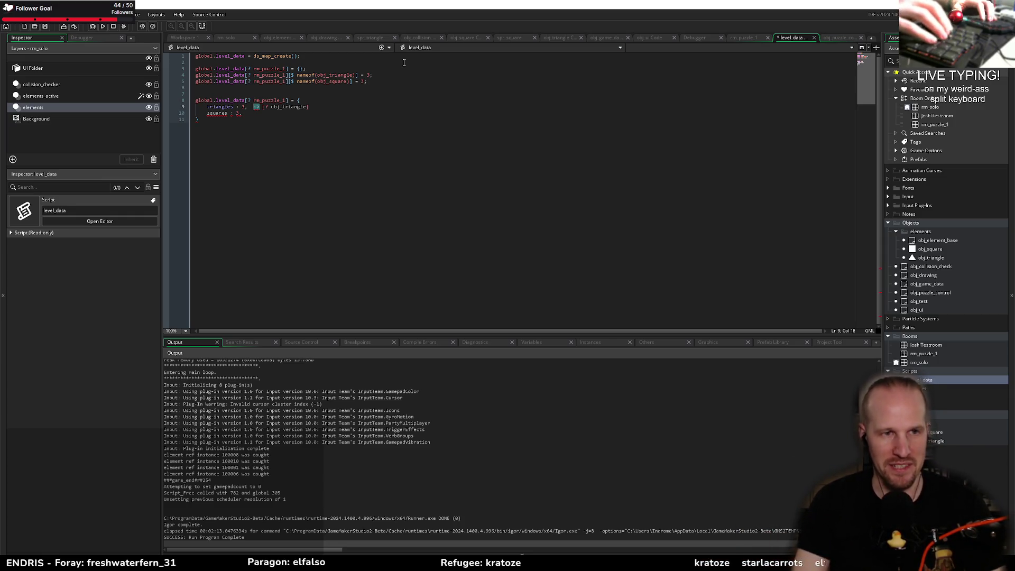
pyautogui.press('Left')
pyautogui.press('BackSpace')
pyautogui.hotkey('ctrl', 'End')
pyautogui.hotkey('shift', 'Up')
pyautogui.hotkey('shift', 'Up')
pyautogui.hotkey('shift', 'Up')
pyautogui.hotkey('shift', 'Home')
pyautogui.press('BackSpace')
pyautogui.press('BackSpace')
pyautogui.press('BackSpace')
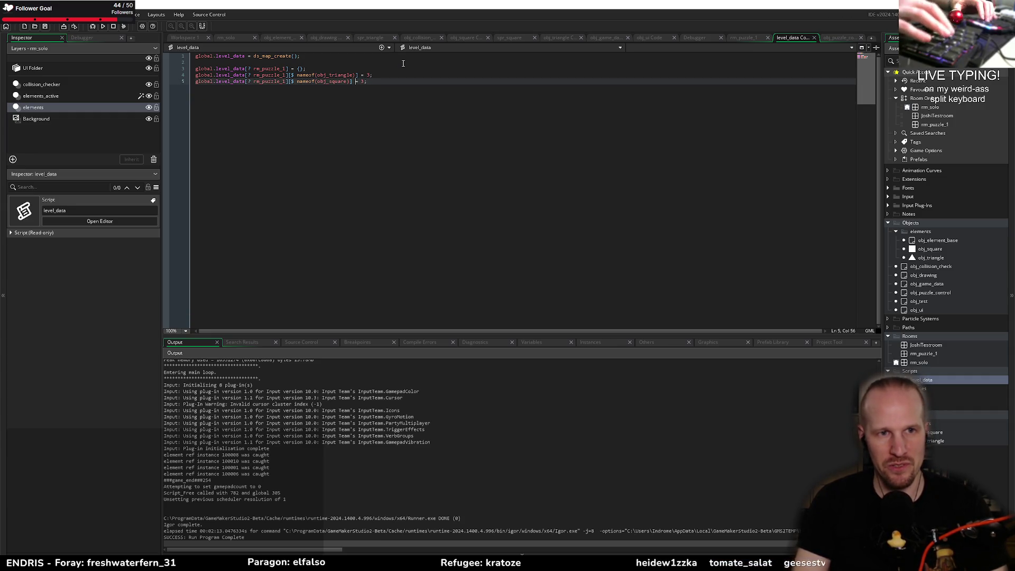
# - Run the puzzle game in debug mode (F6), showing triangle and square counters of 3
pyautogui.press('Left')
pyautogui.press('Left')
pyautogui.press('Left')
pyautogui.hotkey('ctrl', 'shift', 'Left')
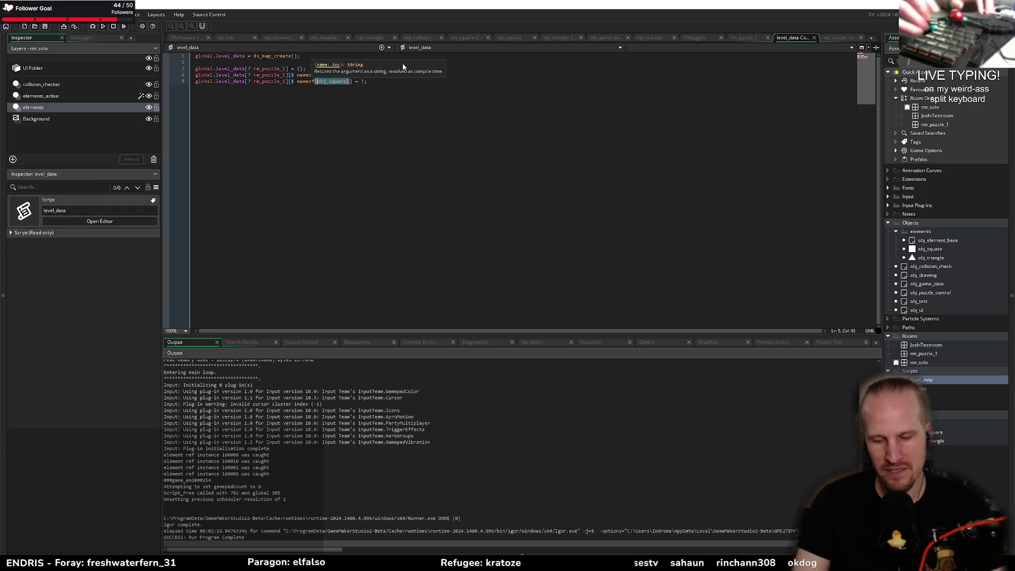
pyautogui.press('End')
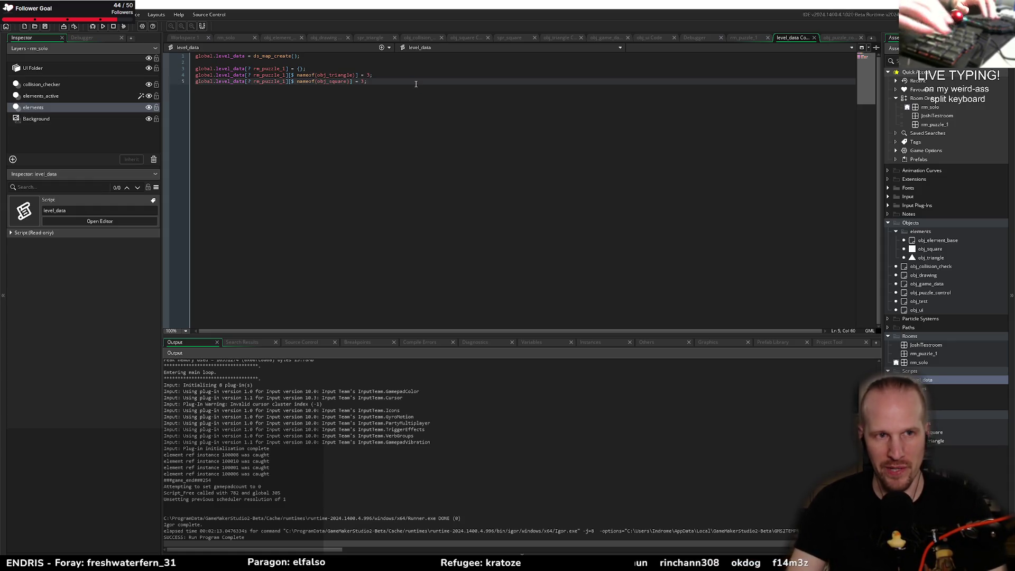
pyautogui.press('F6')
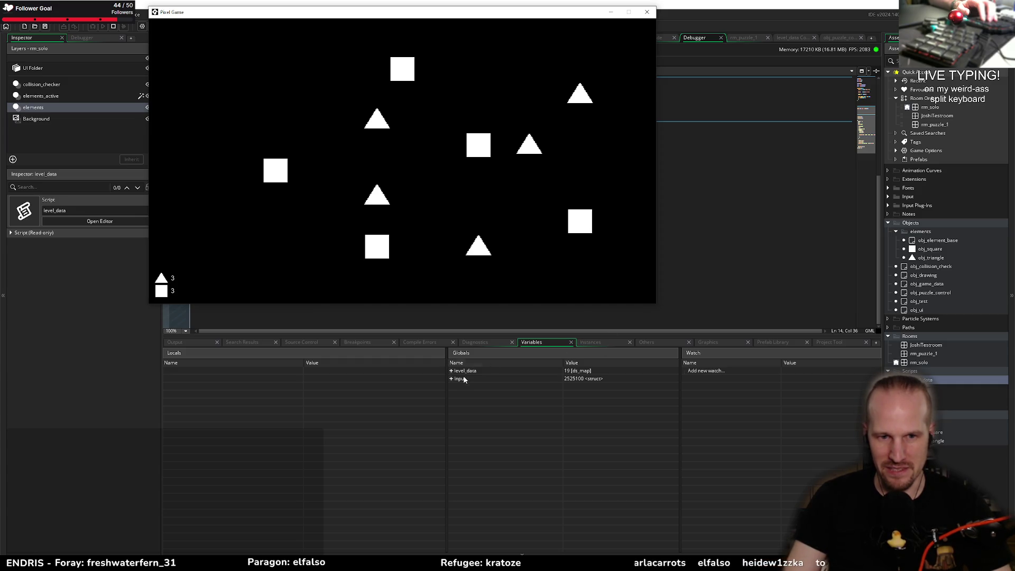
# - Expand global level_data in the debugger to check the obj_triangle and obj_square counts of 3
pyautogui.click(451, 371)
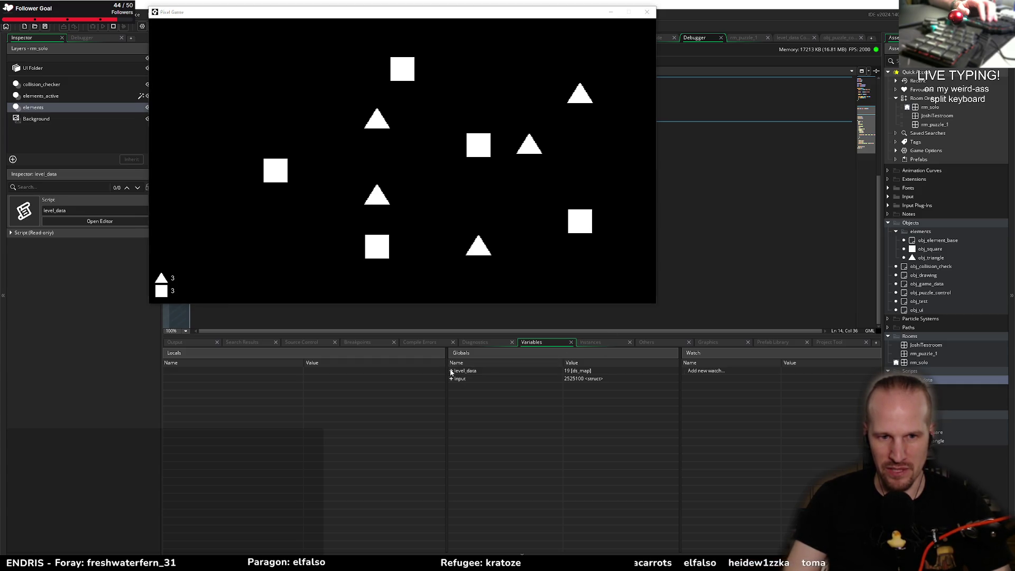
pyautogui.click(457, 378)
pyautogui.click(473, 388)
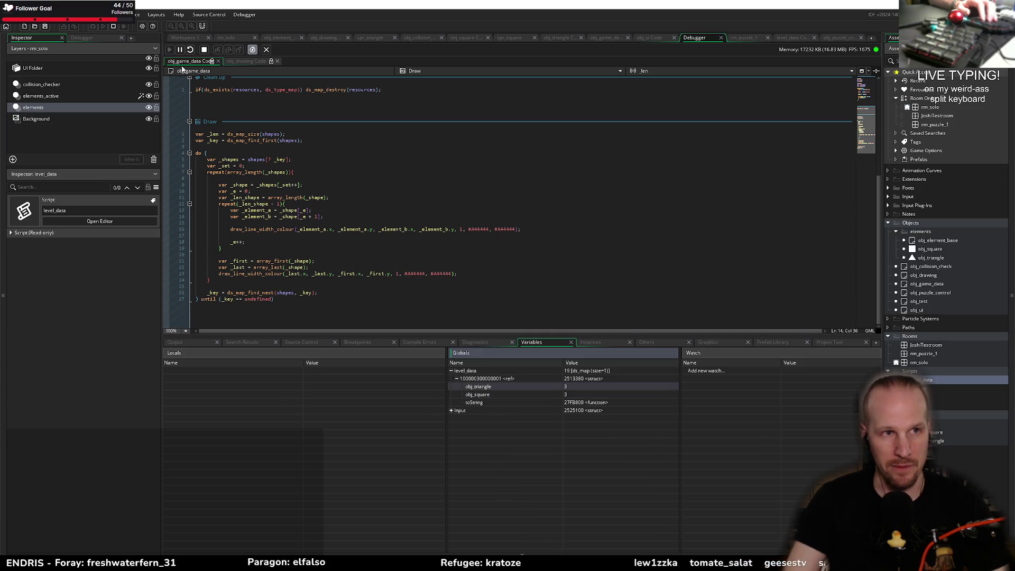
# - Stop the game, enlarge the code editor and close the Debugger view
pyautogui.click(113, 26)
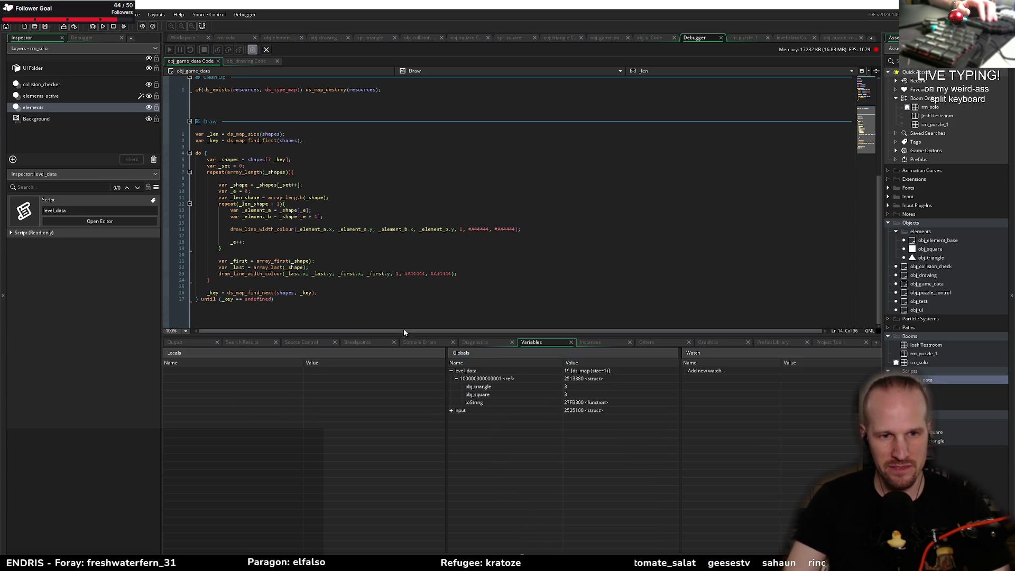
pyautogui.moveTo(404, 331); pyautogui.dragTo(385, 392)
pyautogui.click(274, 277)
pyautogui.scroll(5, 284, 193)
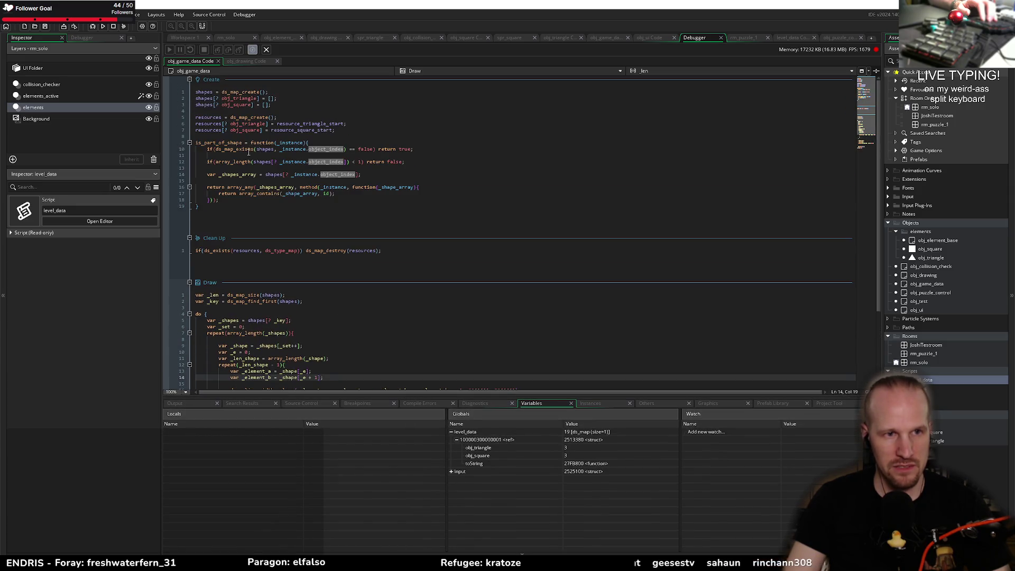
pyautogui.middleClick(696, 41)
# - Start an obj_game_data.resources[? lookup on line 13 of load_puzzle, then discard it
pyautogui.click(798, 39)
pyautogui.click(230, 144)
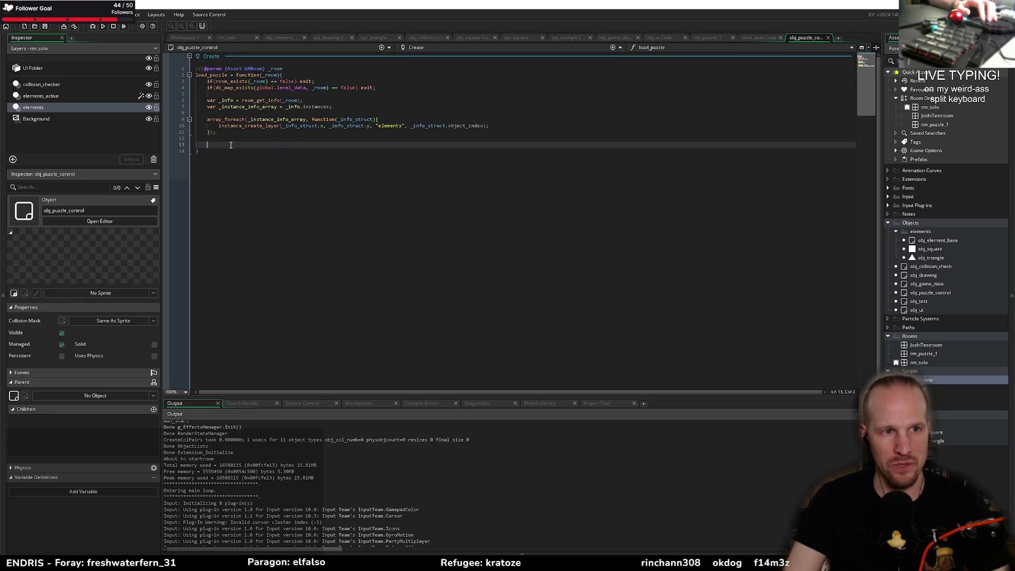
pyautogui.write('obj_')
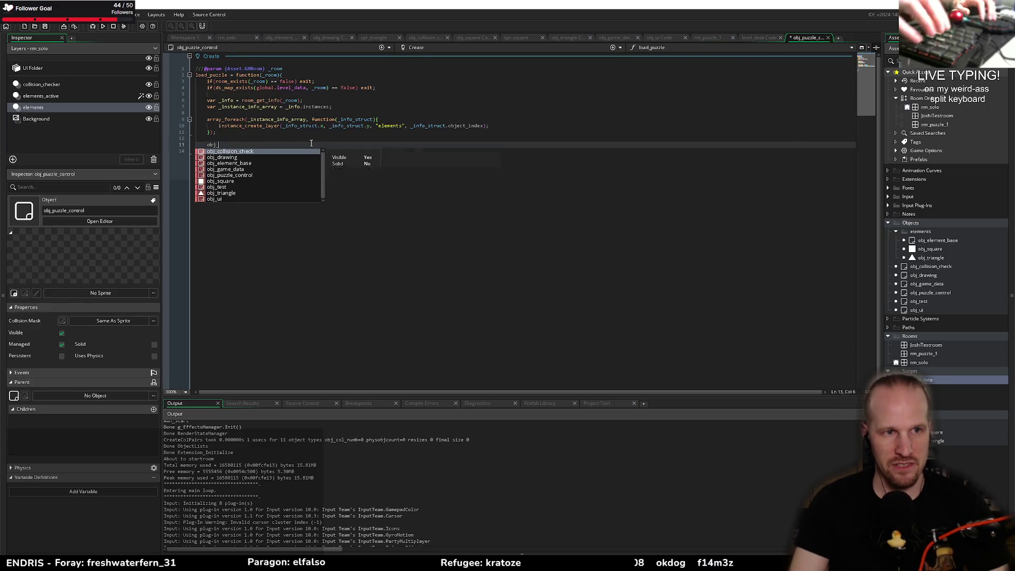
pyautogui.write('game_data.resources[]>n')
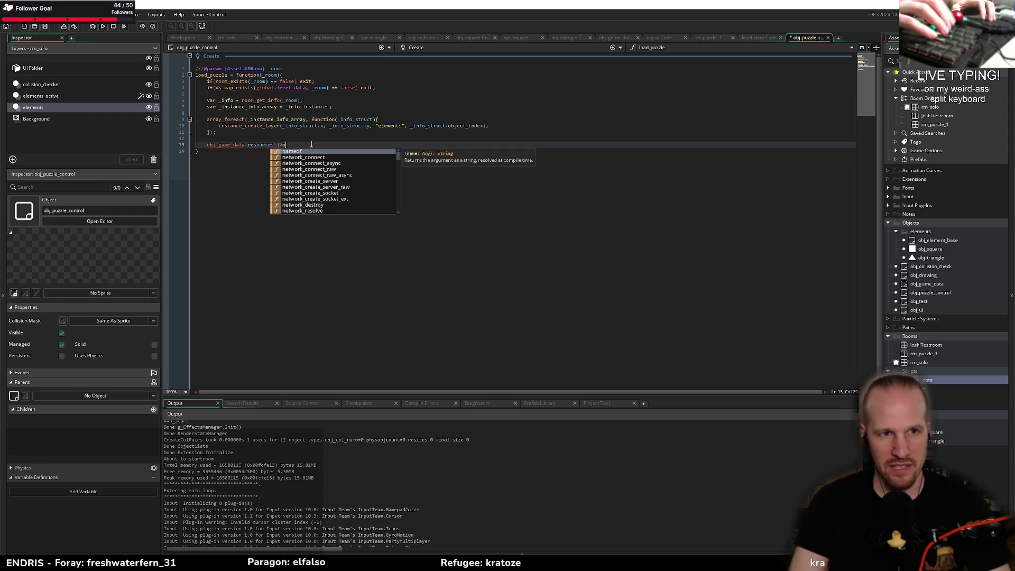
pyautogui.press('Escape')
pyautogui.write('?')
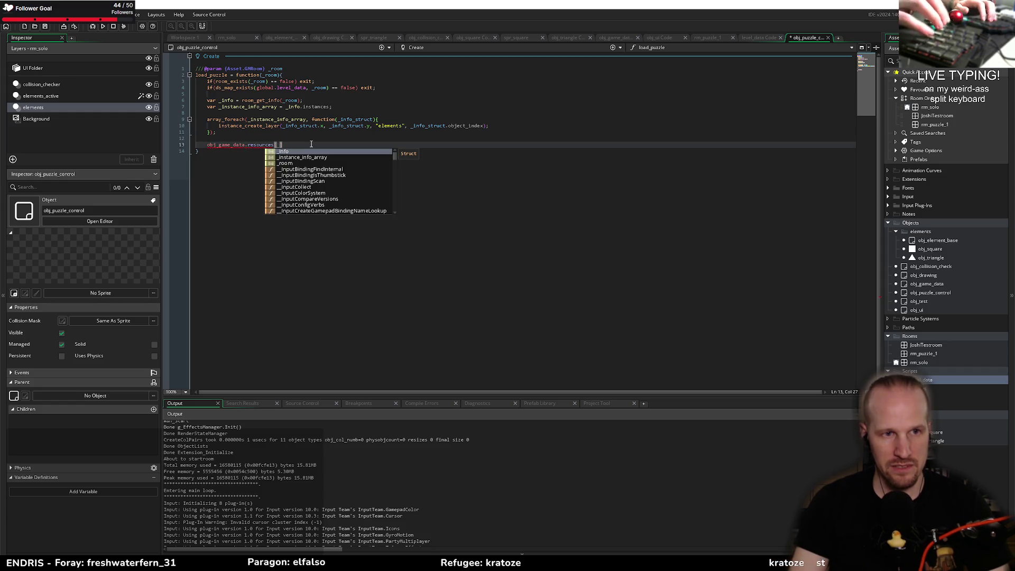
pyautogui.press('Home')
pyautogui.press('Return')
pyautogui.press('Up')
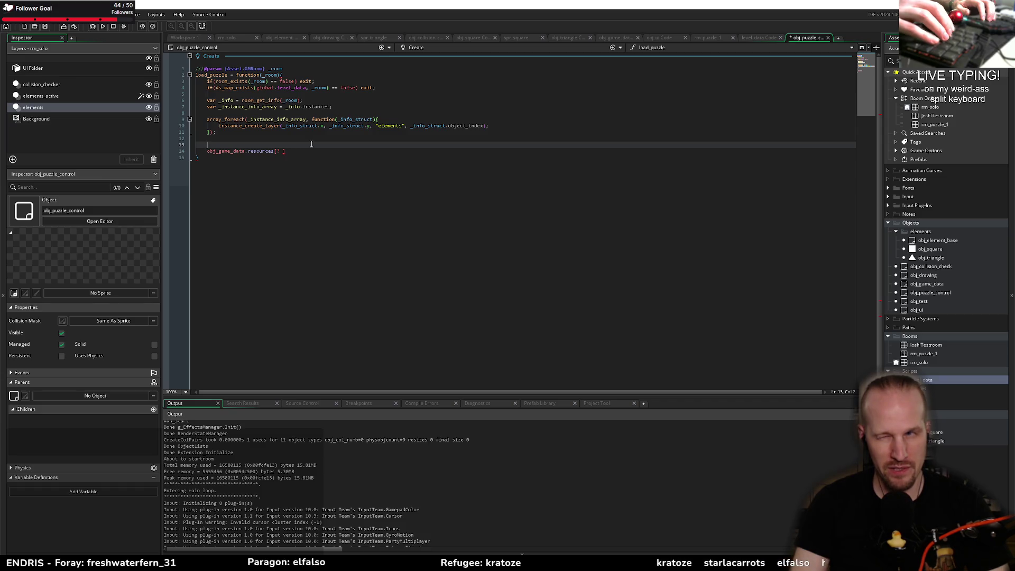
pyautogui.press('Down')
pyautogui.hotkey('shift', 'End')
pyautogui.press('Delete')
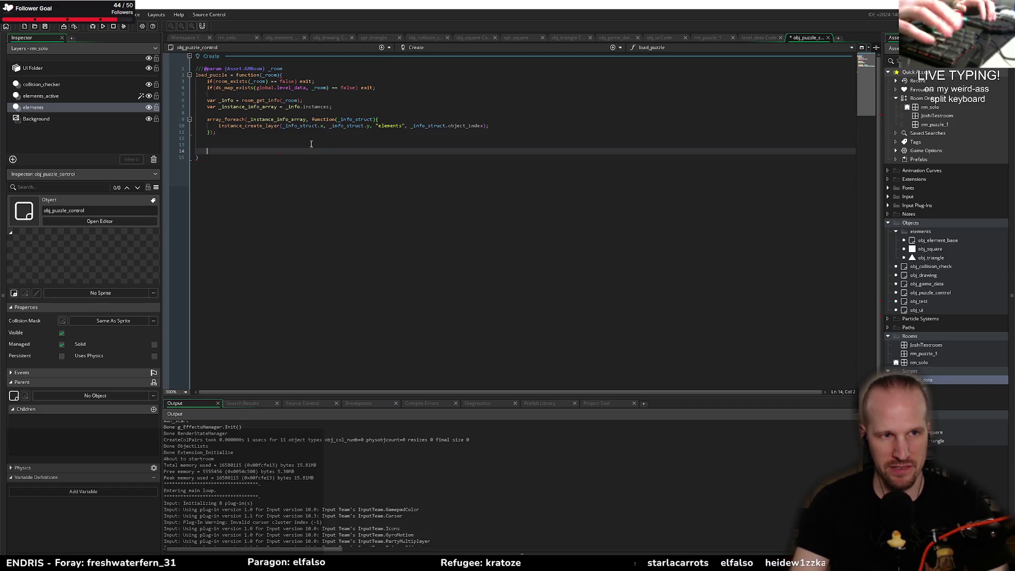
pyautogui.press('Up')
# - Write struct_foreach(global.level_data[? _room], function(_n, _v){ }); and begin obj_game_data. in its body
pyautogui.write('str')
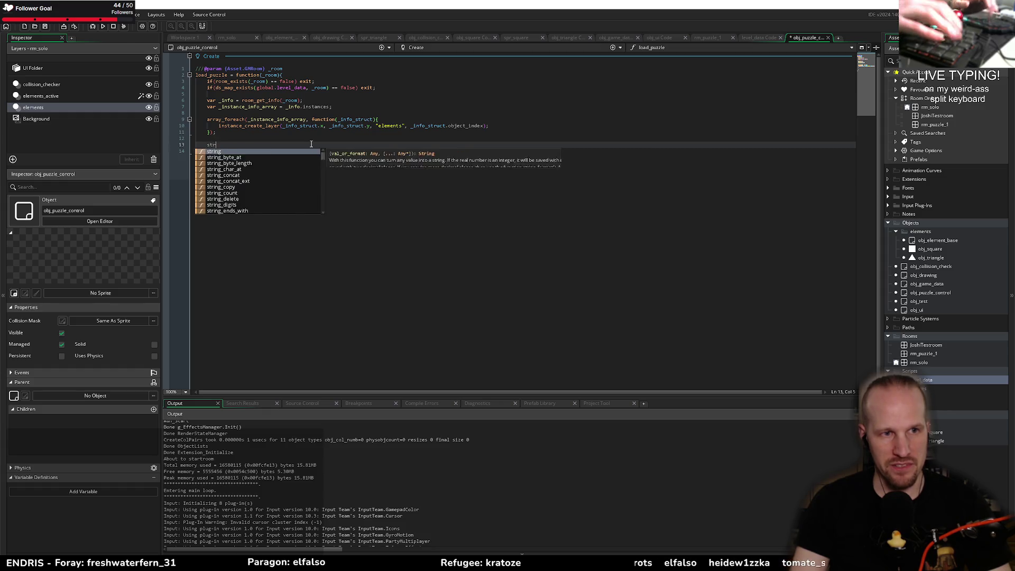
pyautogui.write('uct_oreach(')
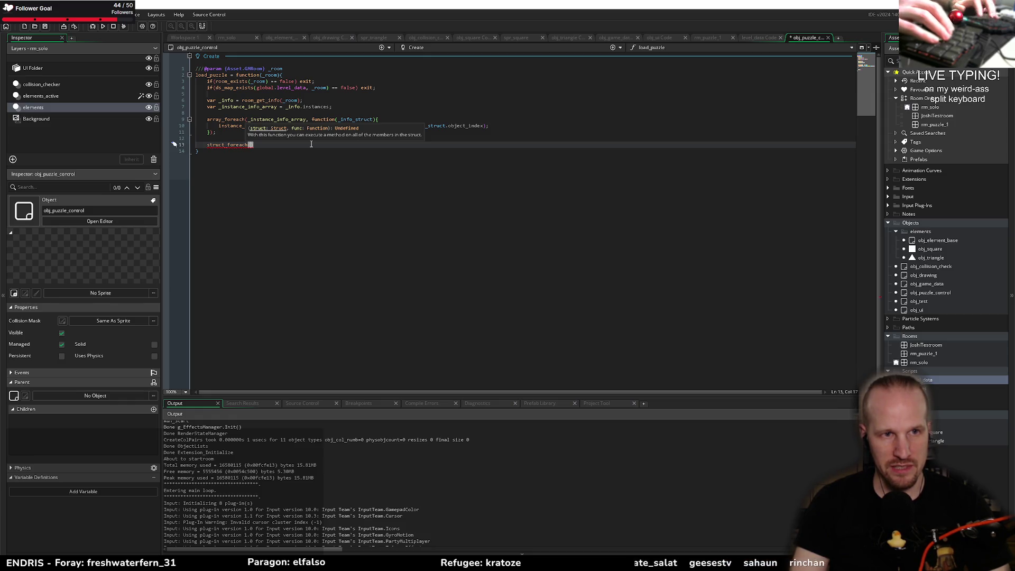
pyautogui.write('global.l')
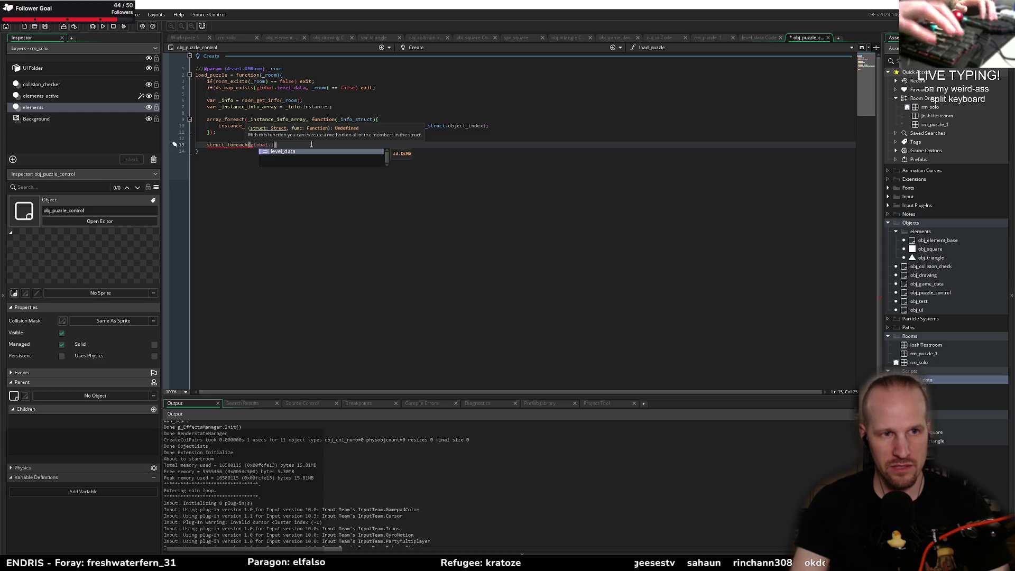
pyautogui.write('evel_data,')
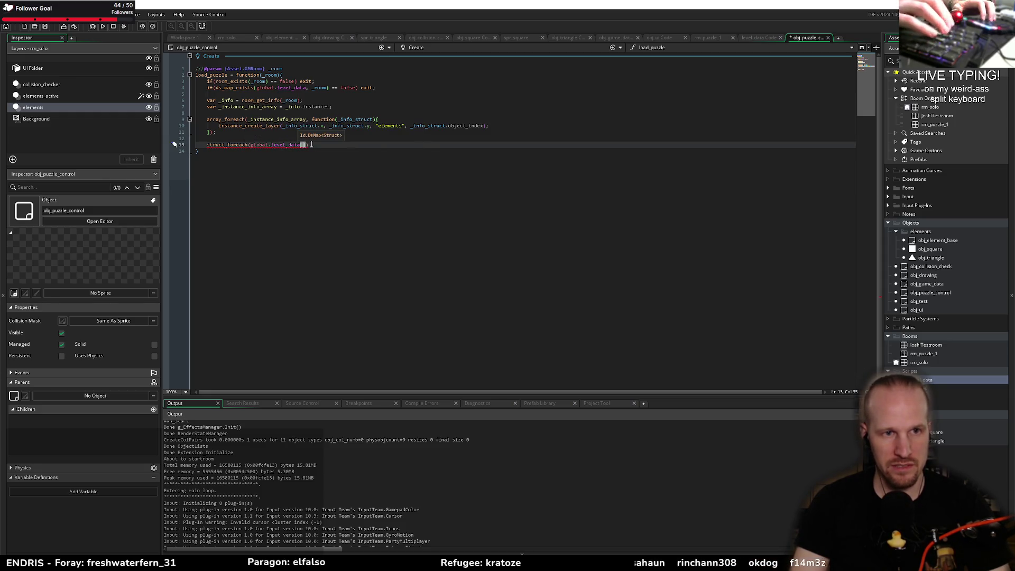
pyautogui.write('_room])')
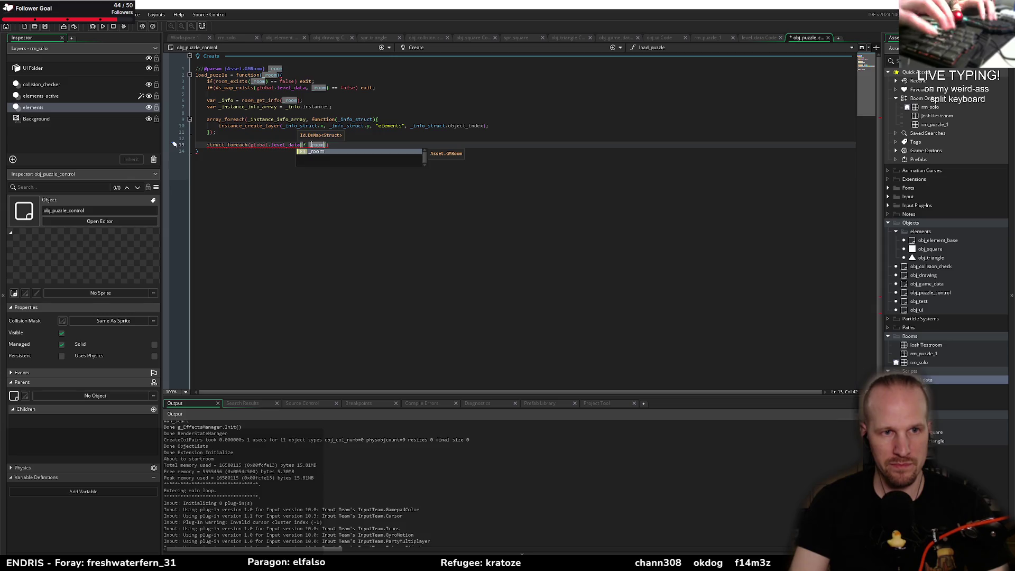
pyautogui.write(', function()')
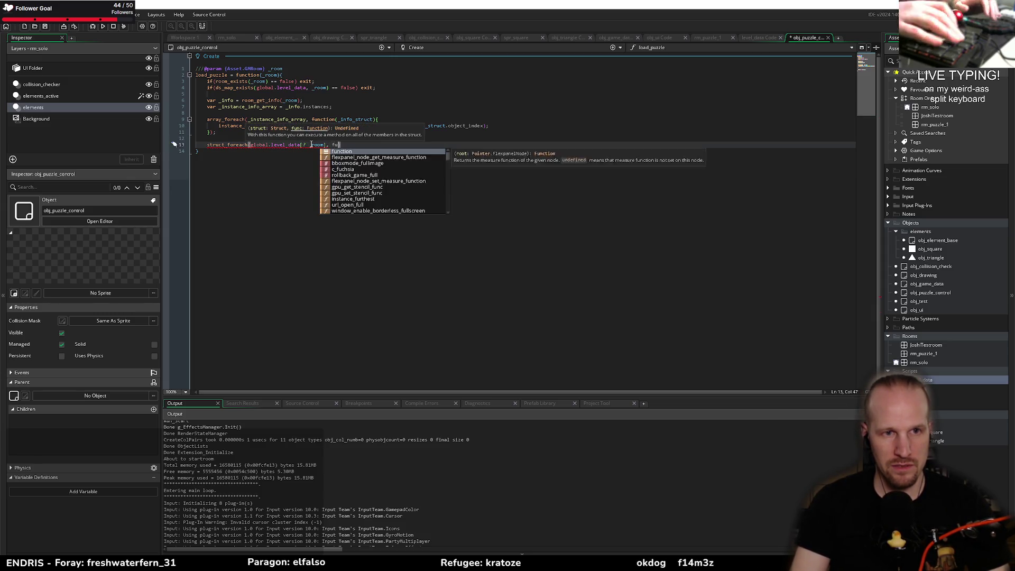
pyautogui.press('Left')
pyautogui.press('Left')
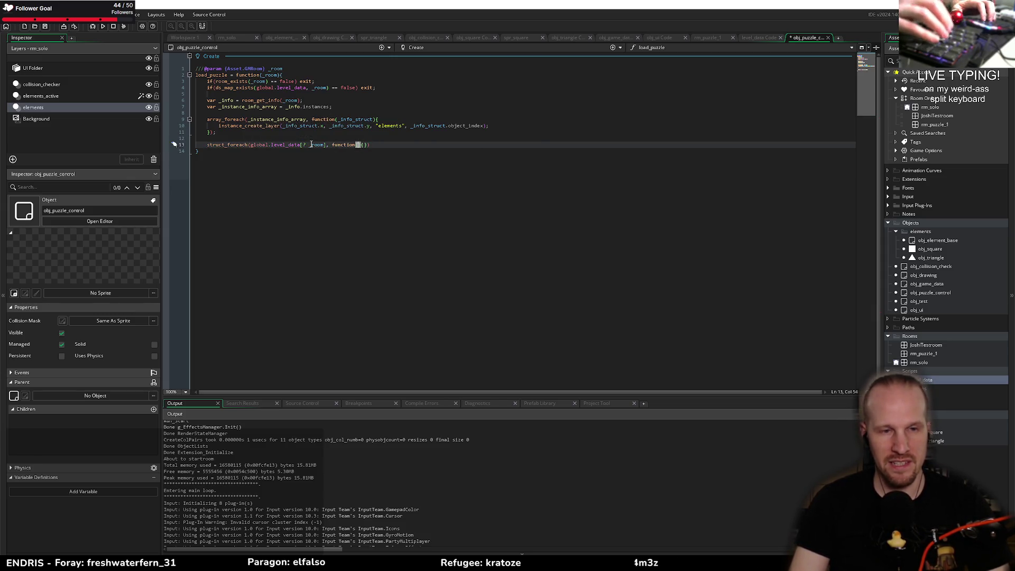
pyautogui.write('_n')
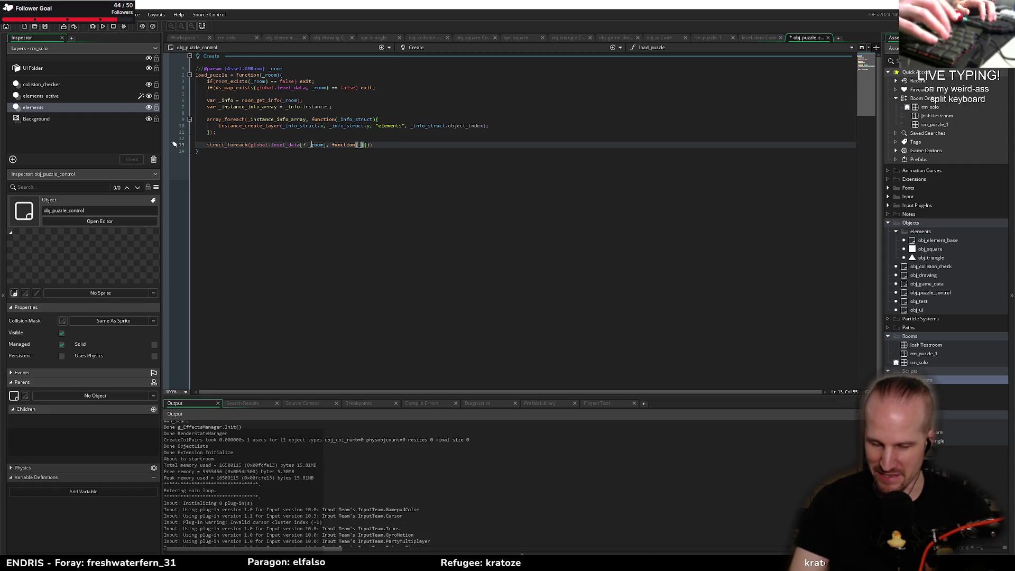
pyautogui.write(', _v')
pyautogui.press('Right')
pyautogui.write('{')
pyautogui.press('Return')
pyautogui.press('Down')
pyautogui.press('End')
pyautogui.write(';')
pyautogui.press('Up')
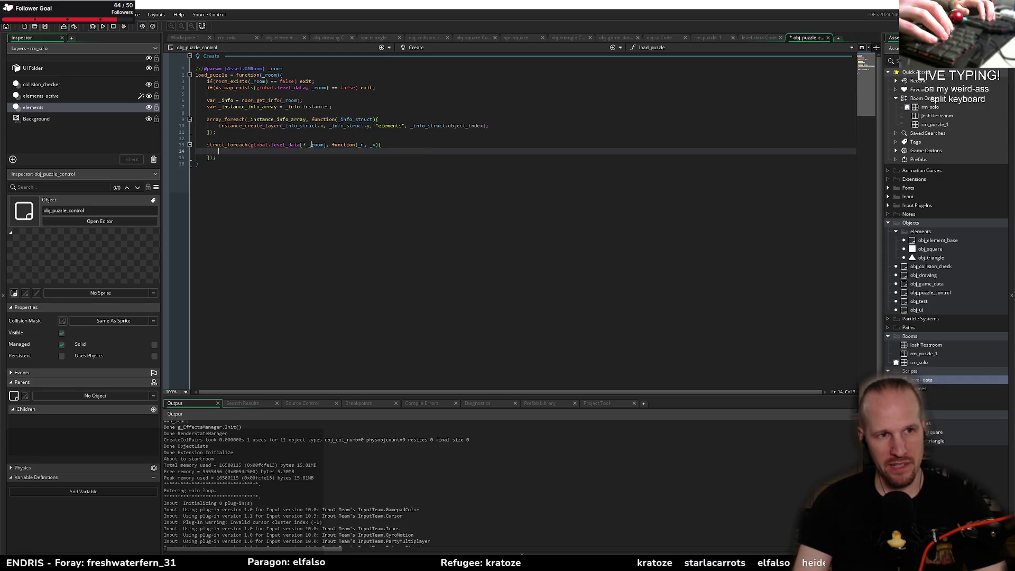
pyautogui.write('obj_')
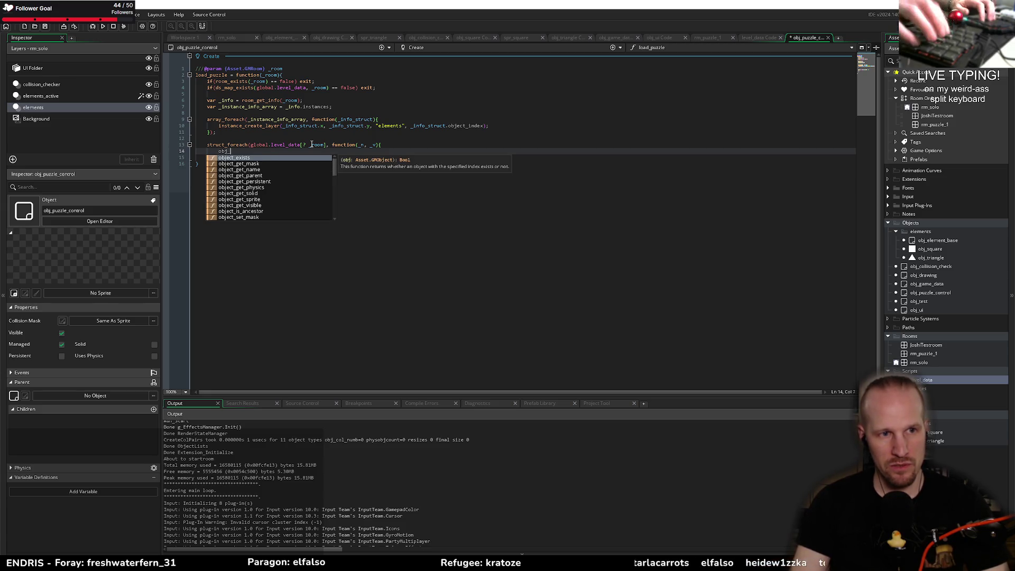
pyautogui.write('game_data.')
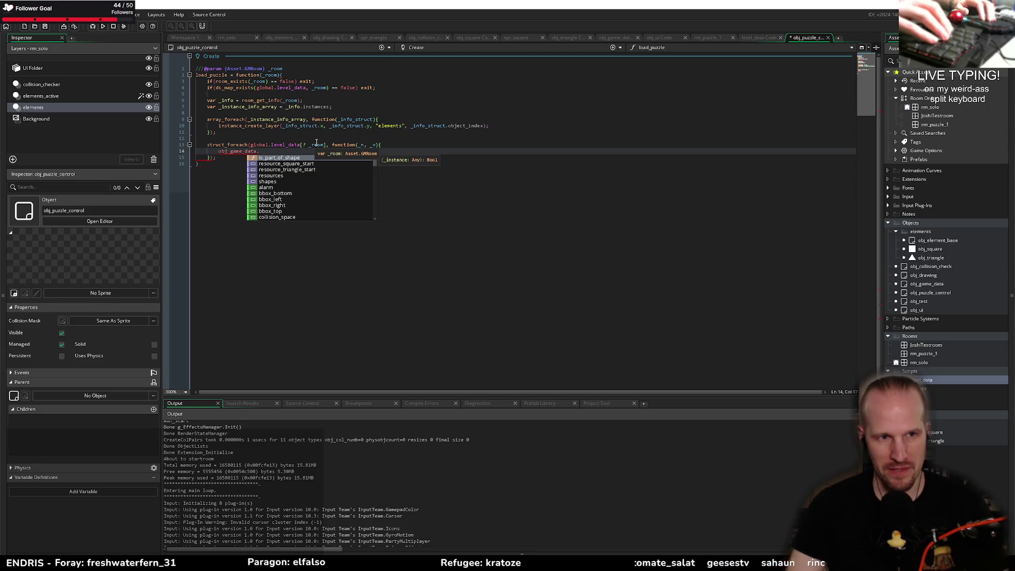
# - Try an obj_game_data.resources[? object_ lookup, browsing object_ function suggestions like object_exists
pyautogui.press('Down')
pyautogui.press('Down')
pyautogui.press('Down')
pyautogui.press('Return')
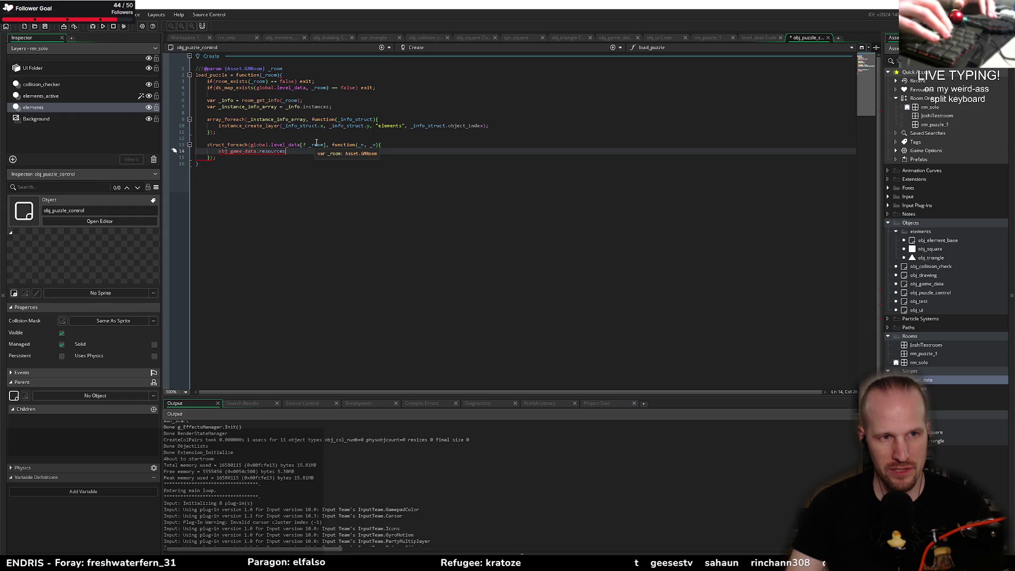
pyautogui.write('[? obje')
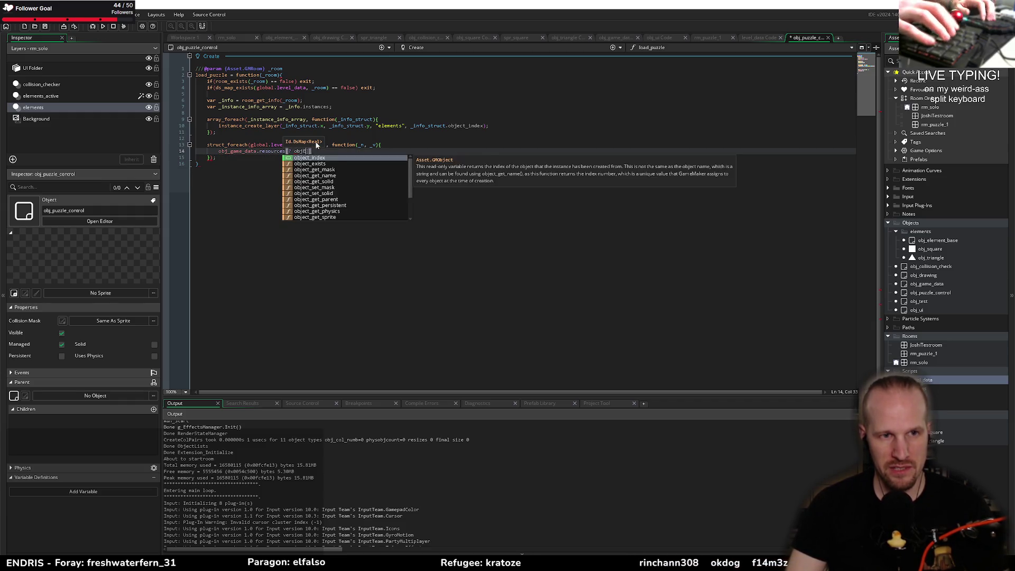
pyautogui.write('ct_get')
pyautogui.press('Down')
pyautogui.press('Down')
pyautogui.press('Up')
pyautogui.press('Up')
pyautogui.press('Up')
pyautogui.press('Up')
pyautogui.press('Up')
pyautogui.press('Up')
pyautogui.press('BackSpace')
pyautogui.press('BackSpace')
pyautogui.press('BackSpace')
pyautogui.press('Down')
pyautogui.press('Down')
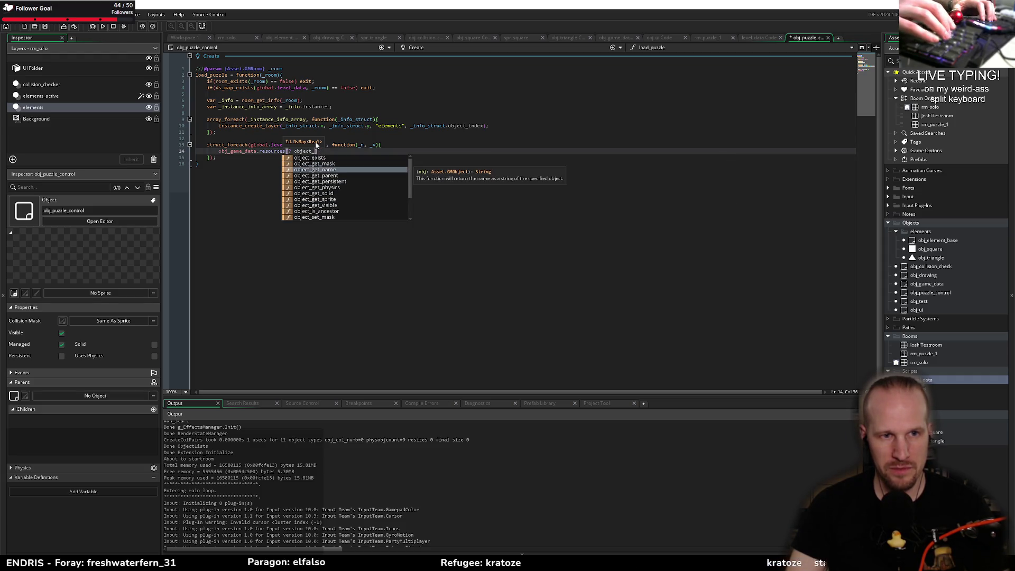
pyautogui.press('Down')
pyautogui.press('Down')
pyautogui.press('Down')
pyautogui.press('Up')
pyautogui.press('Up')
pyautogui.press('Up')
pyautogui.press('Up')
pyautogui.press('Up')
pyautogui.press('Up')
pyautogui.press('Up')
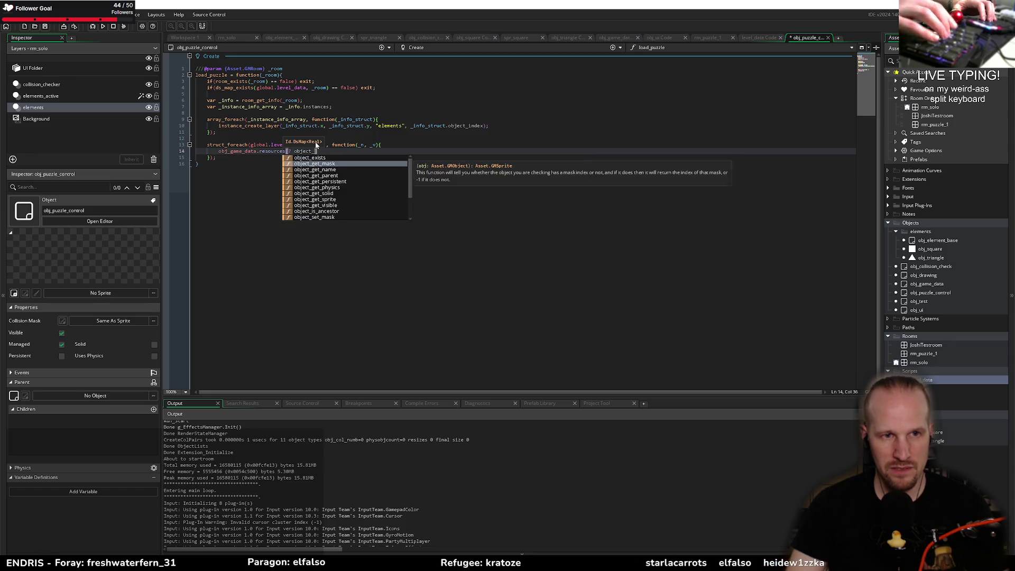
pyautogui.press('Down')
pyautogui.press('Up')
pyautogui.press('Up')
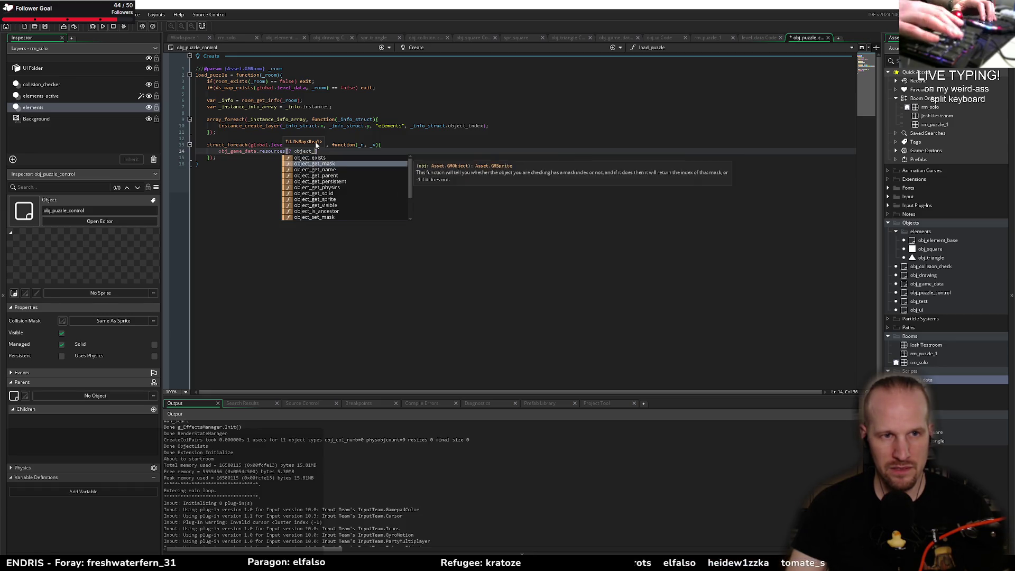
pyautogui.press('BackSpace')
pyautogui.press('BackSpace')
pyautogui.press('BackSpace')
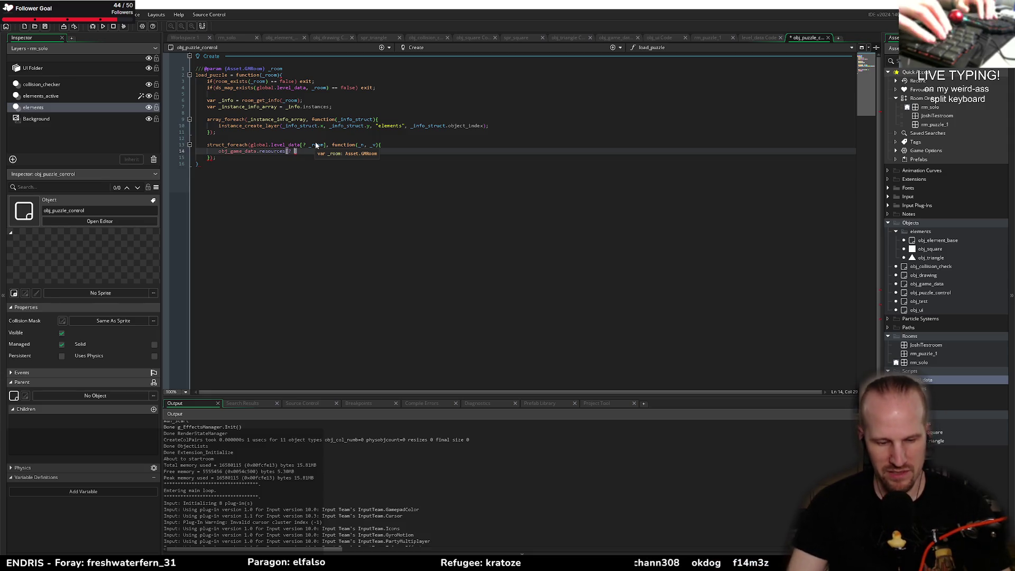
# - Find asset_get_index and declare var _object_index = asset_get_index(_n) above the resources line
pyautogui.write('asset_')
pyautogui.press('Down')
pyautogui.press('Down')
pyautogui.press('Down')
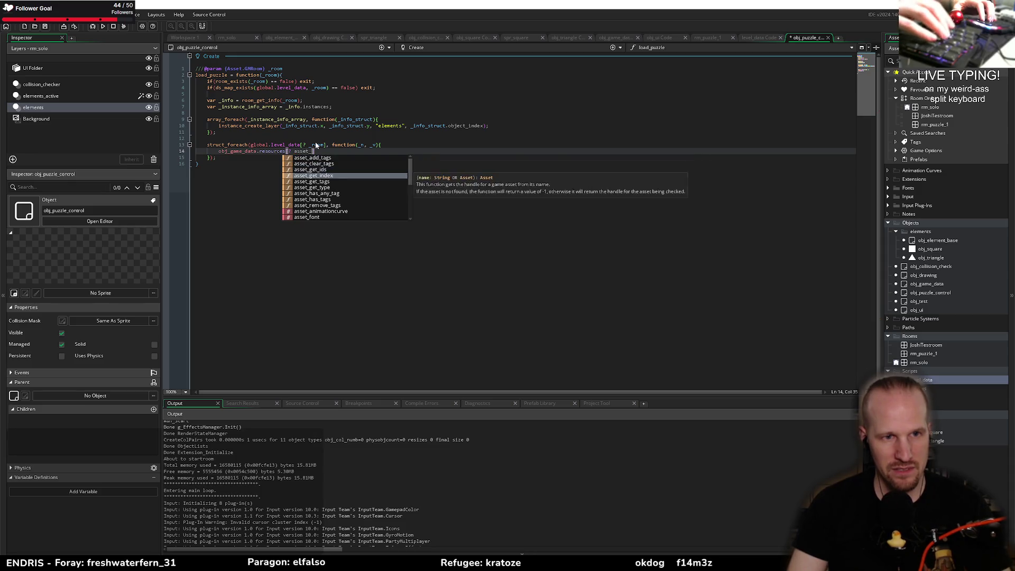
pyautogui.press('Up')
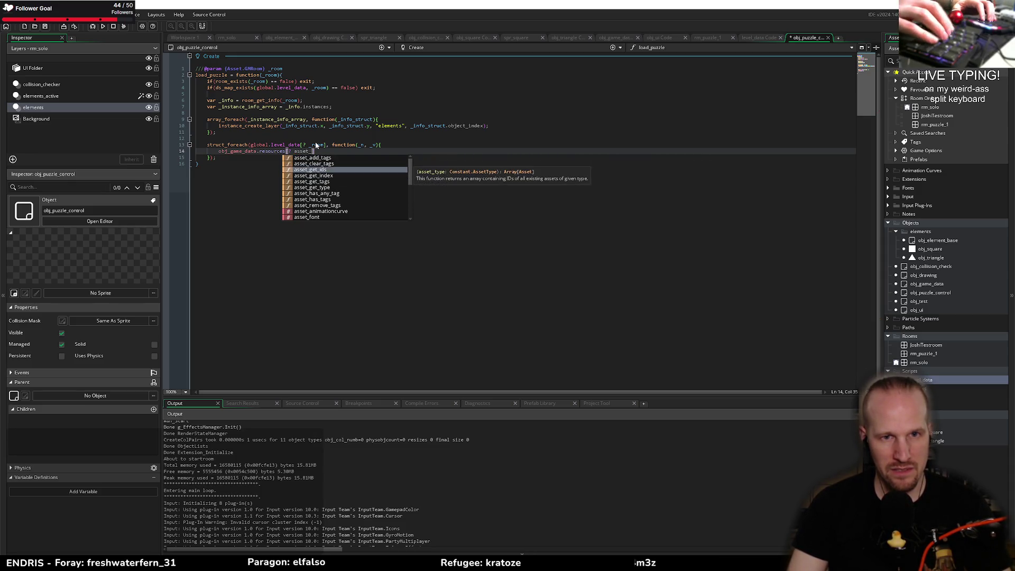
pyautogui.press('Down')
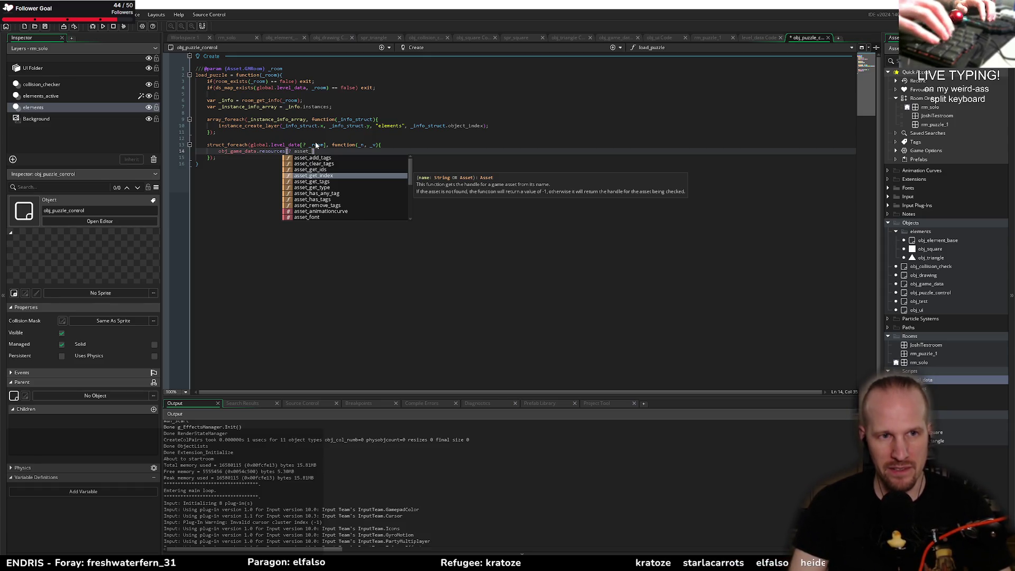
pyautogui.press('Escape')
pyautogui.press('Home')
pyautogui.press('Return')
pyautogui.press('Up')
pyautogui.write('var _object_index =')
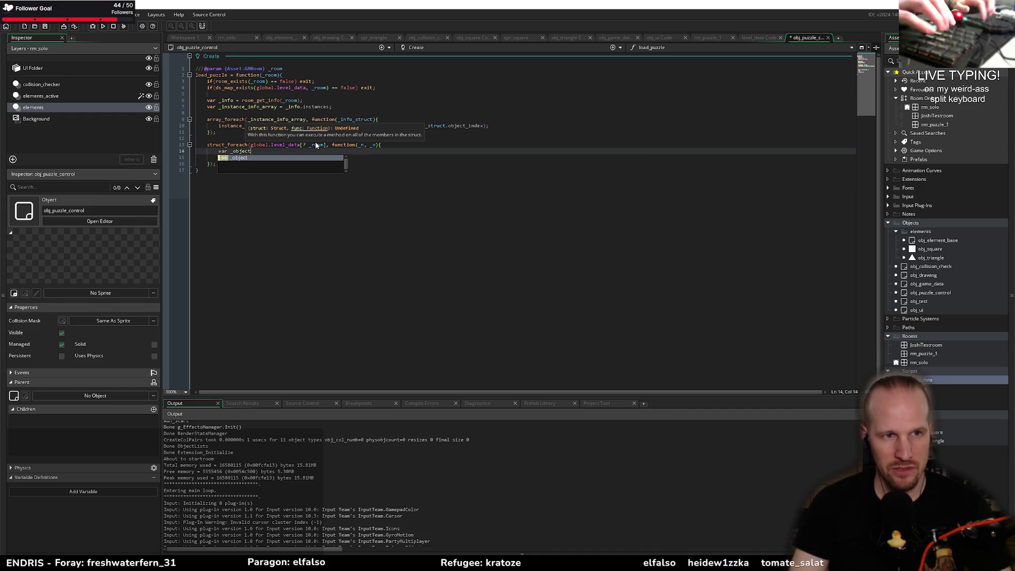
pyautogui.write(' asset_')
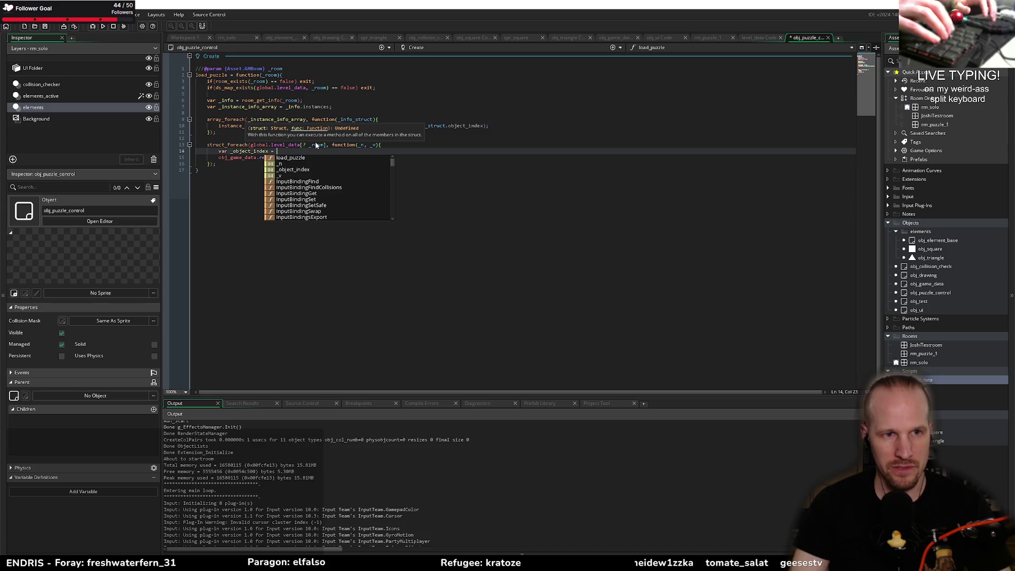
pyautogui.write('get_index(')
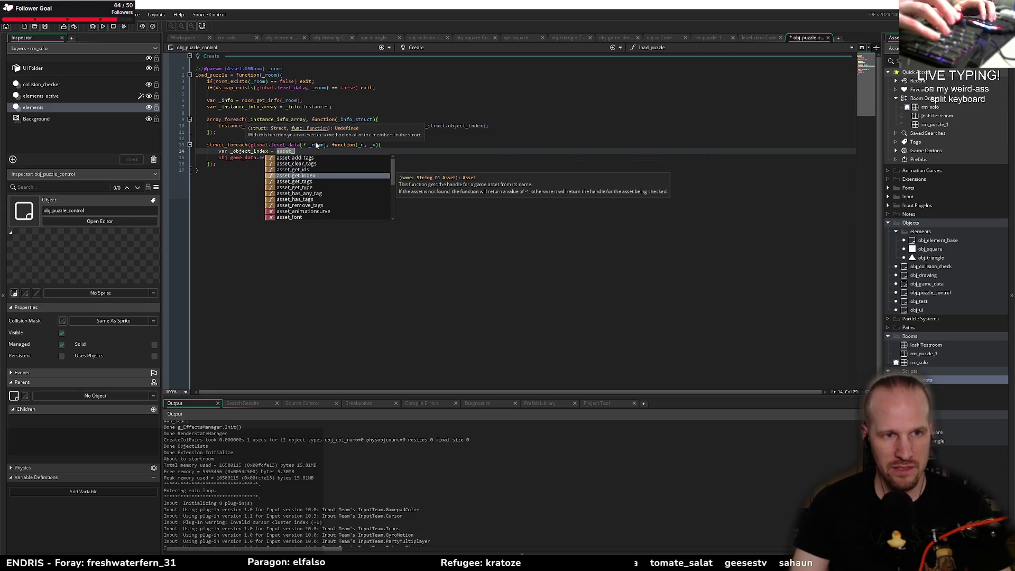
pyautogui.write('_n);')
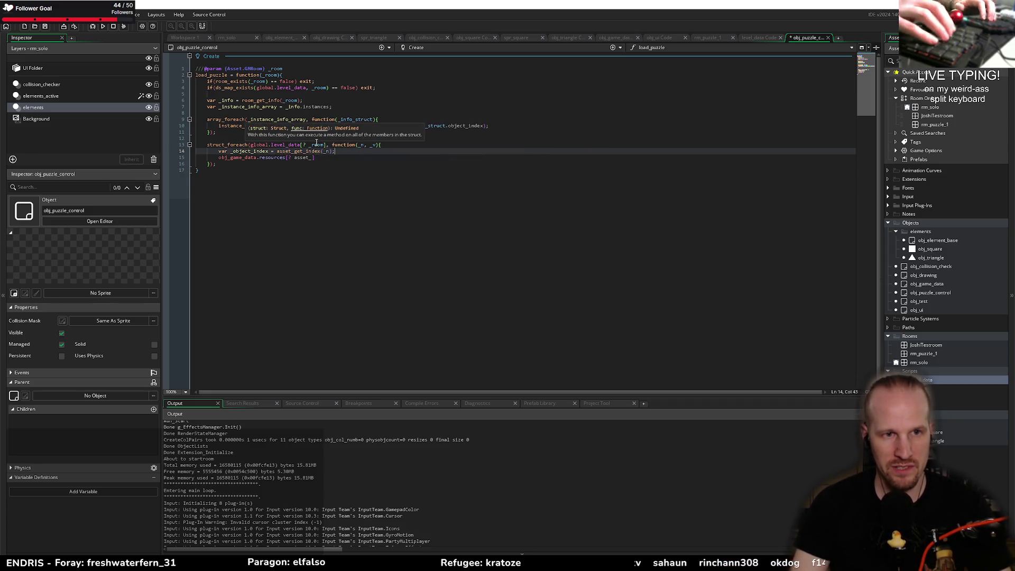
# - Add the check if(_object_index < 0) exit; below the object lookup
pyautogui.press('Return')
pyautogui.write('var _')
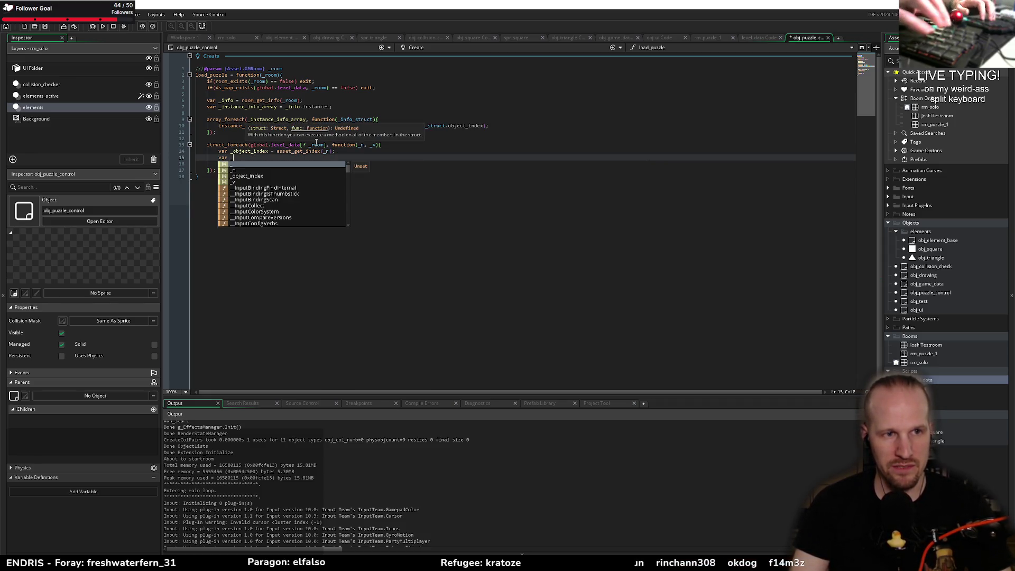
pyautogui.press('BackSpace')
pyautogui.press('BackSpace')
pyautogui.press('BackSpace')
pyautogui.write('if(_')
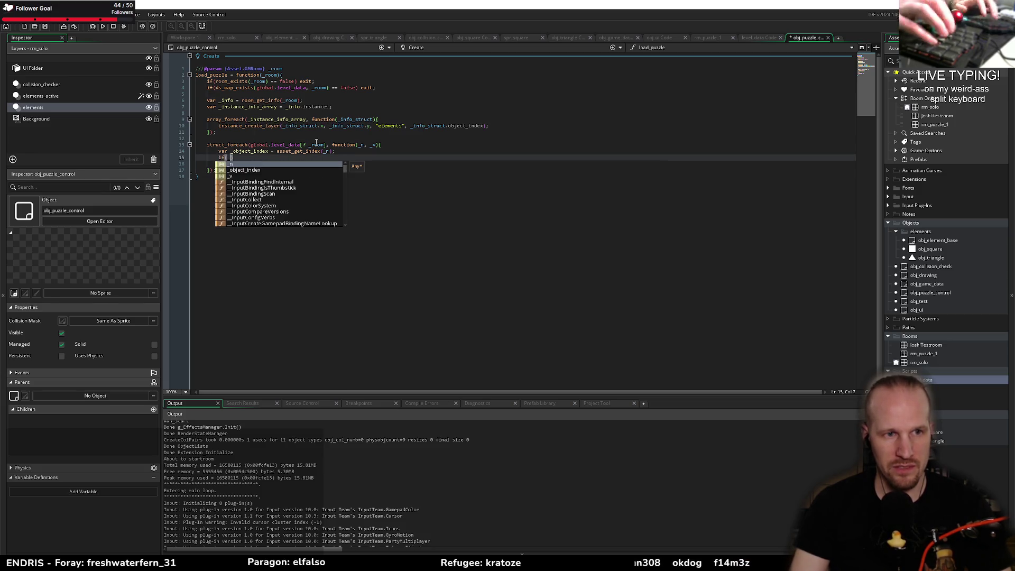
pyautogui.write('object_index ')
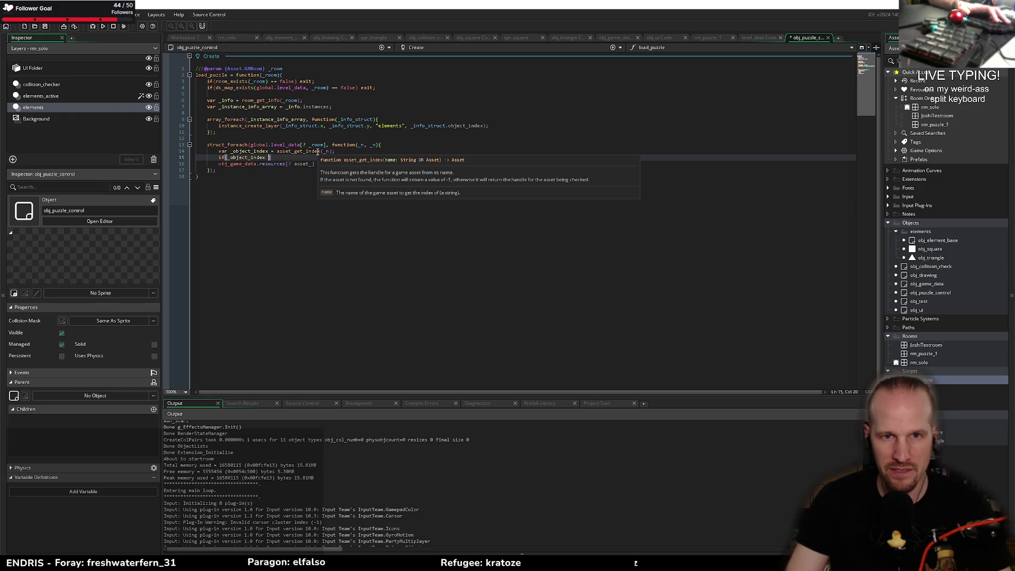
pyautogui.write('< ')
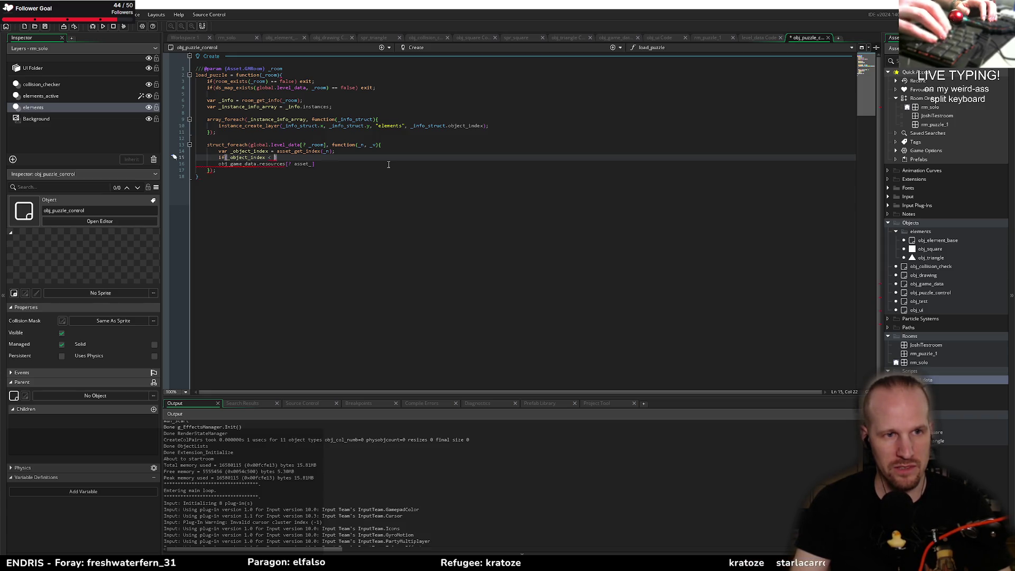
pyautogui.write('0) ')
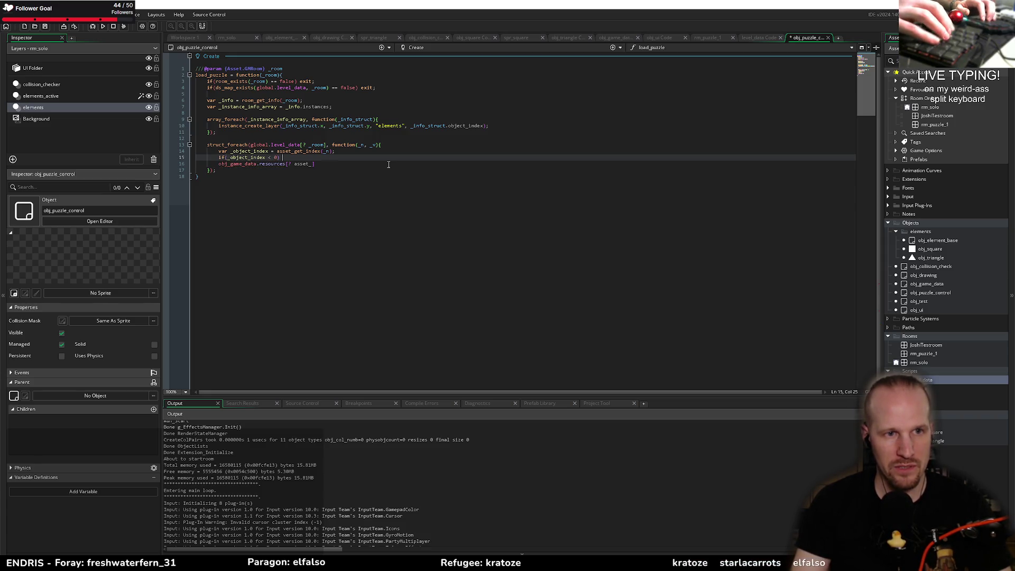
pyautogui.write('exit;')
pyautogui.press('Return')
# - Finish the resources line as obj_game_data.resources[? _object_index] = _v; and save
pyautogui.press('Down')
pyautogui.press('End')
pyautogui.hotkey('ctrl', 'BackSpace')
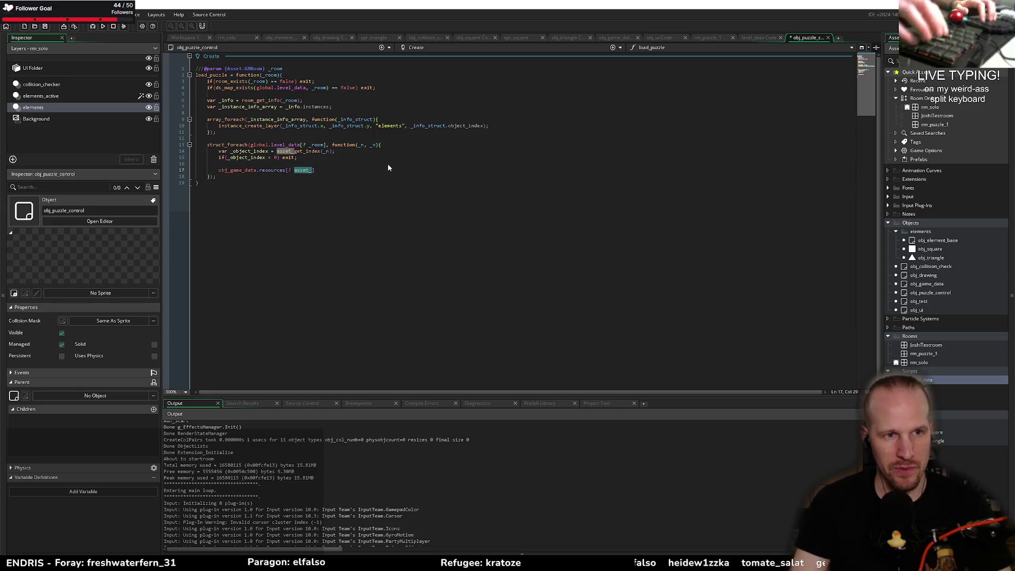
pyautogui.write('_o')
pyautogui.press('Return')
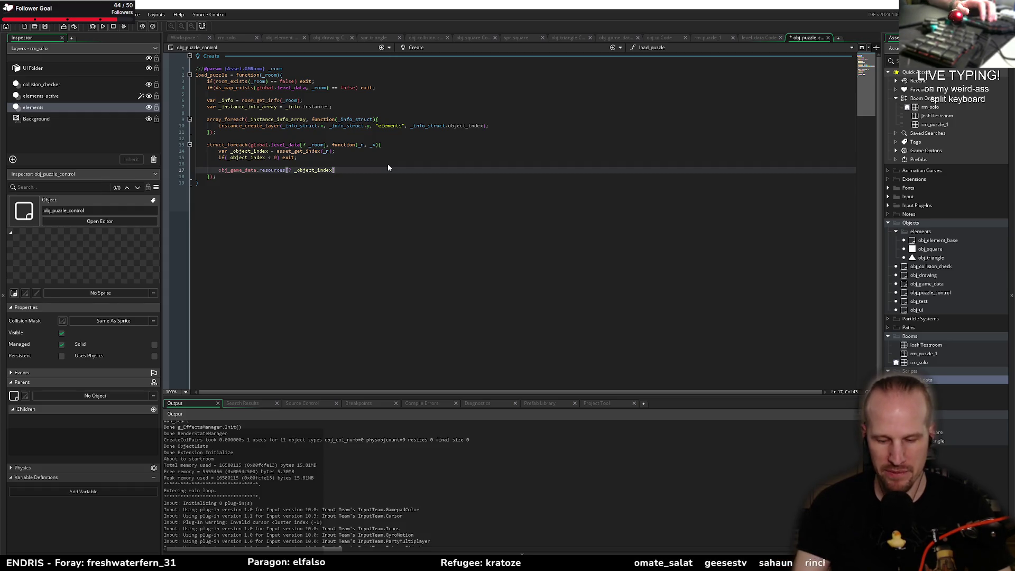
pyautogui.write(']')
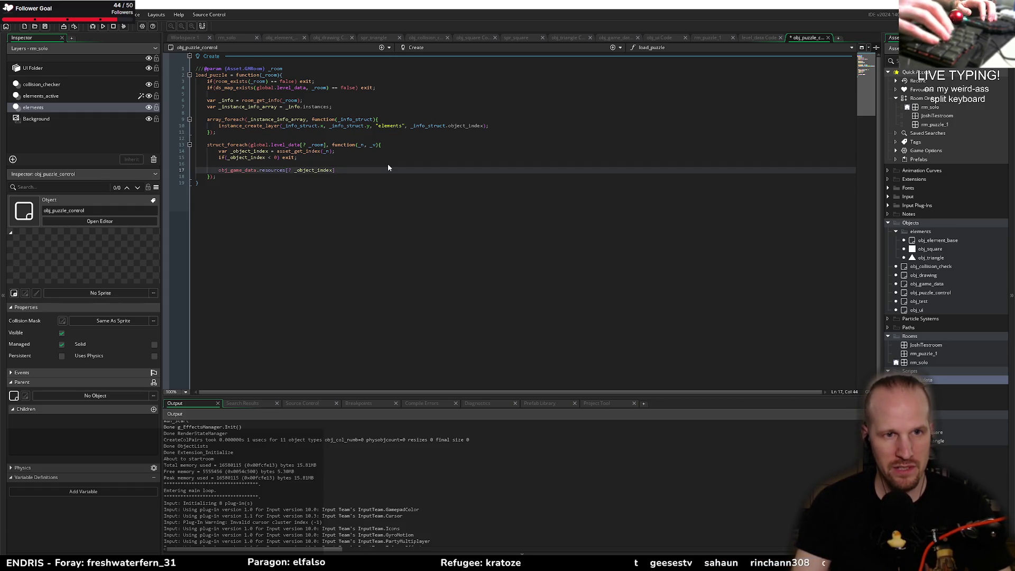
pyautogui.write(' = _v;')
pyautogui.hotkey('ctrl', 's')
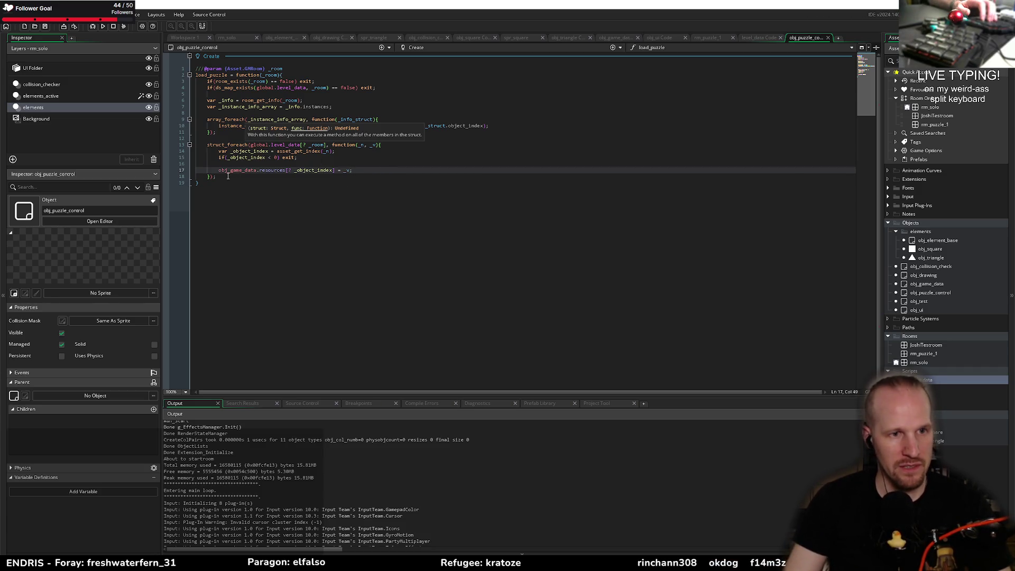
pyautogui.click(228, 176)
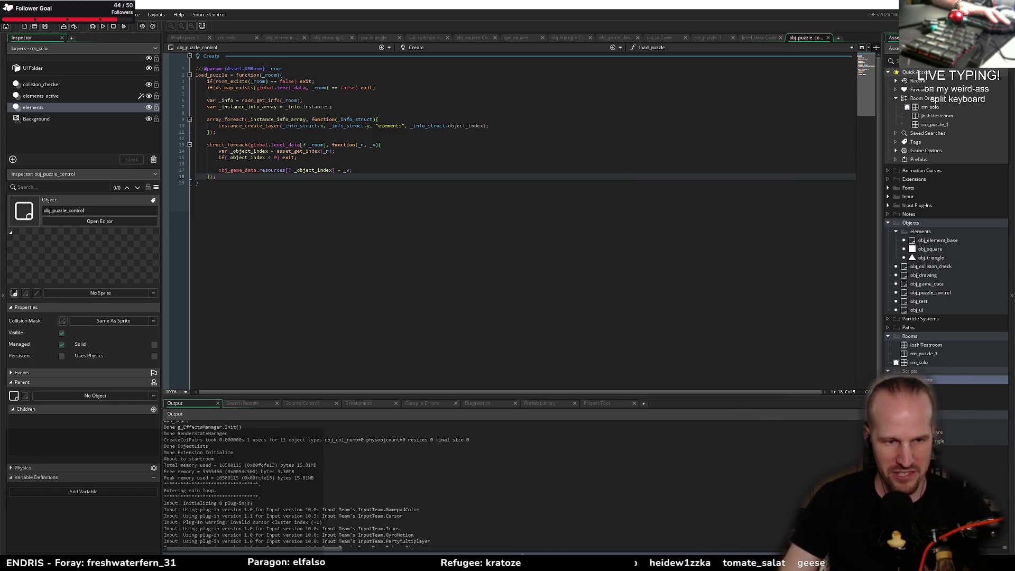
pyautogui.hotkey('alt', 'Tab')
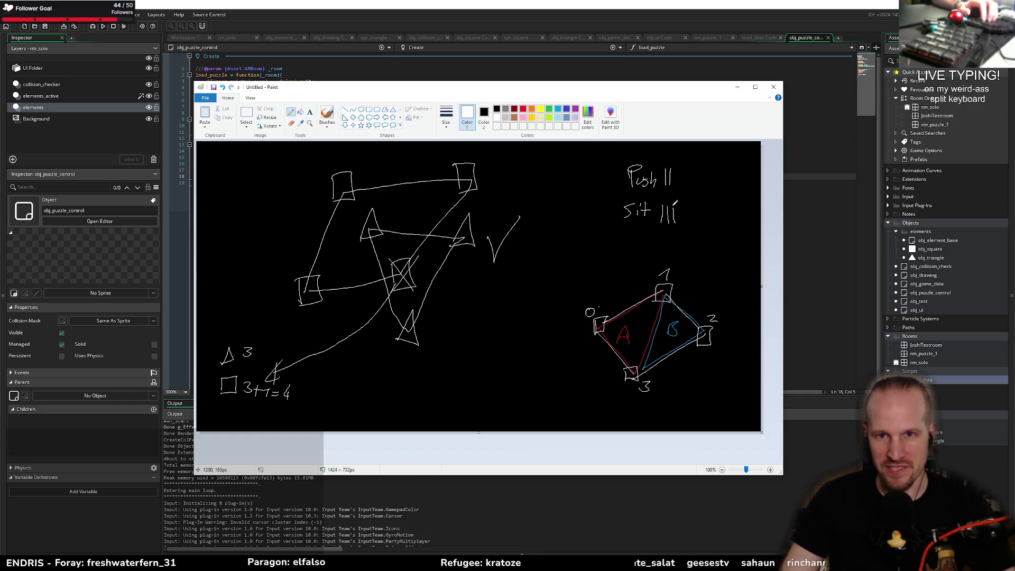
# - Strike through the tally marks after Push and after Sit with red diagonal strokes
pyautogui.click(523, 109)
pyautogui.moveTo(661, 183); pyautogui.dragTo(677, 169)
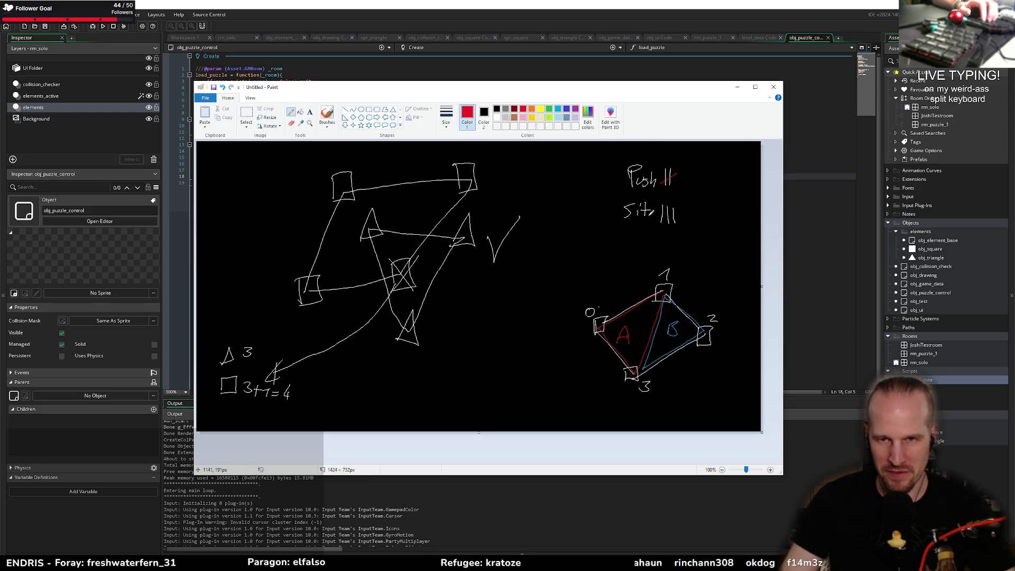
pyautogui.moveTo(660, 222); pyautogui.dragTo(667, 216)
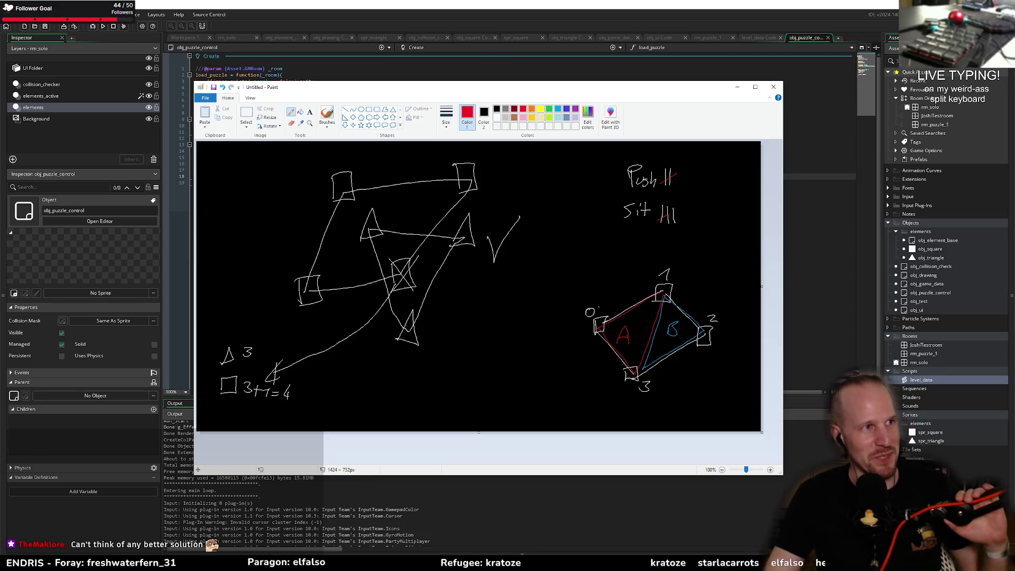
# - Return focus to GameMaker and minimise the Paint sketch to show the load_puzzle code
pyautogui.hotkey('alt', 'Tab')
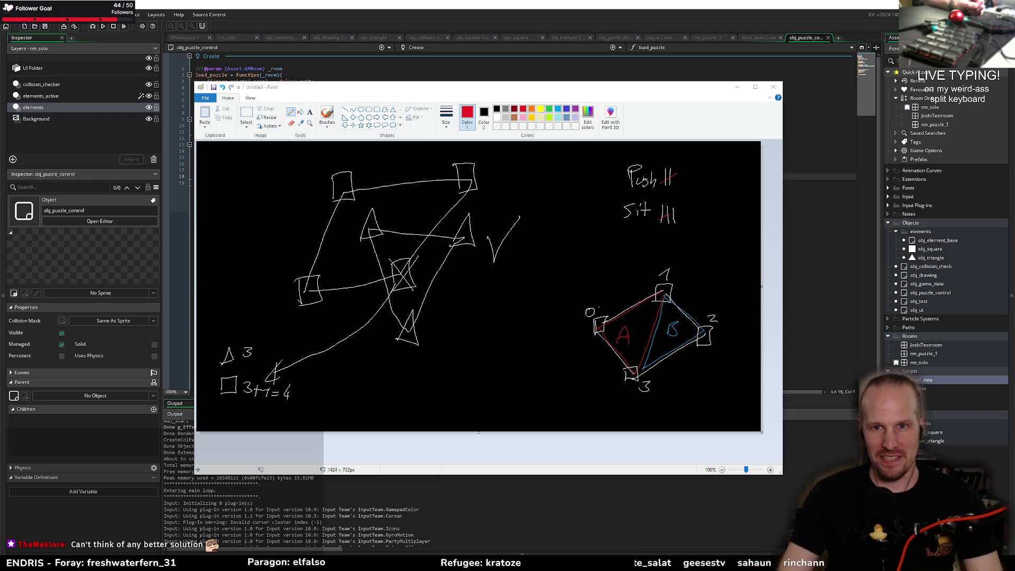
pyautogui.hotkey('alt', 'Tab')
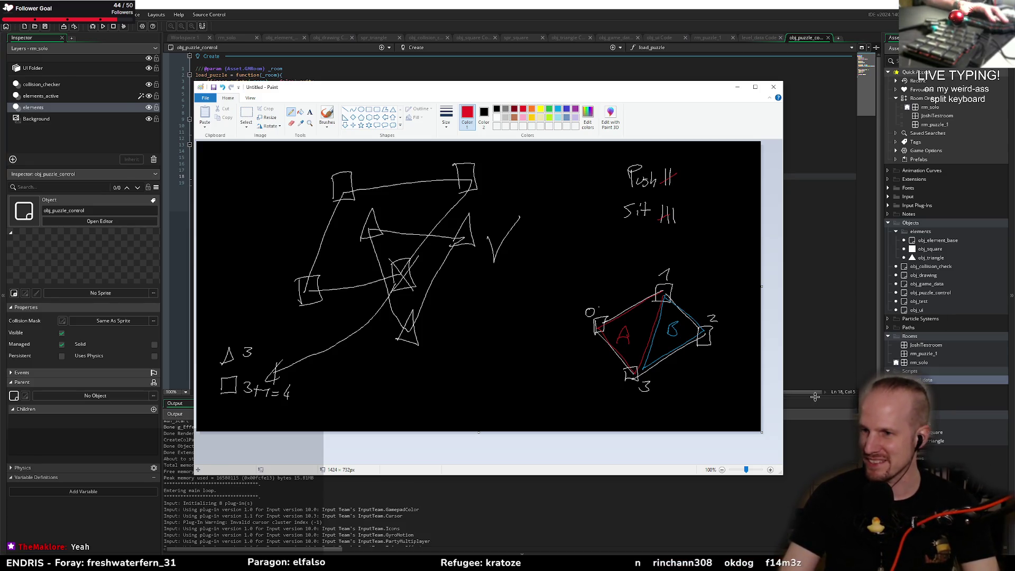
pyautogui.click(73, 281)
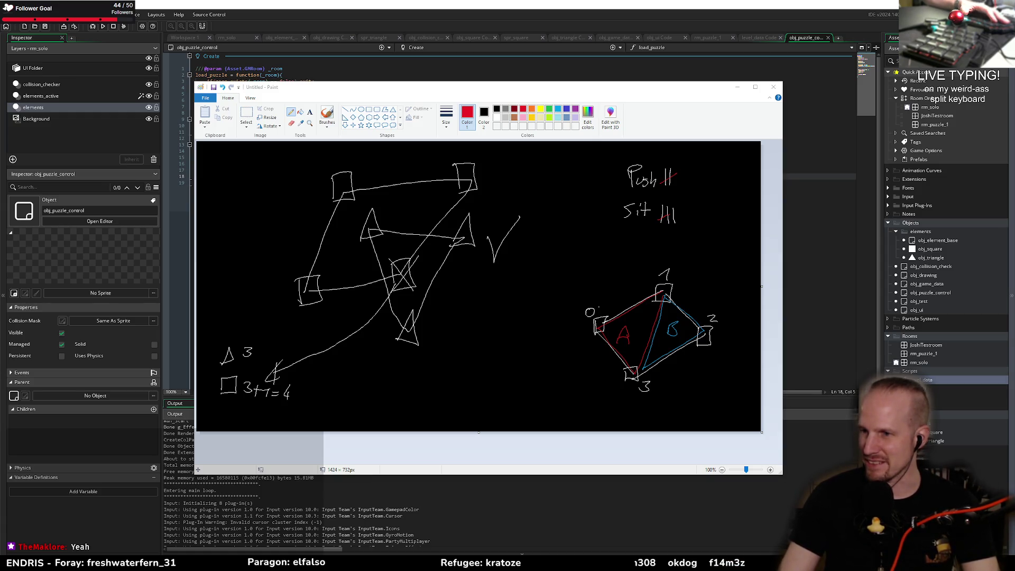
pyautogui.click(512, 3)
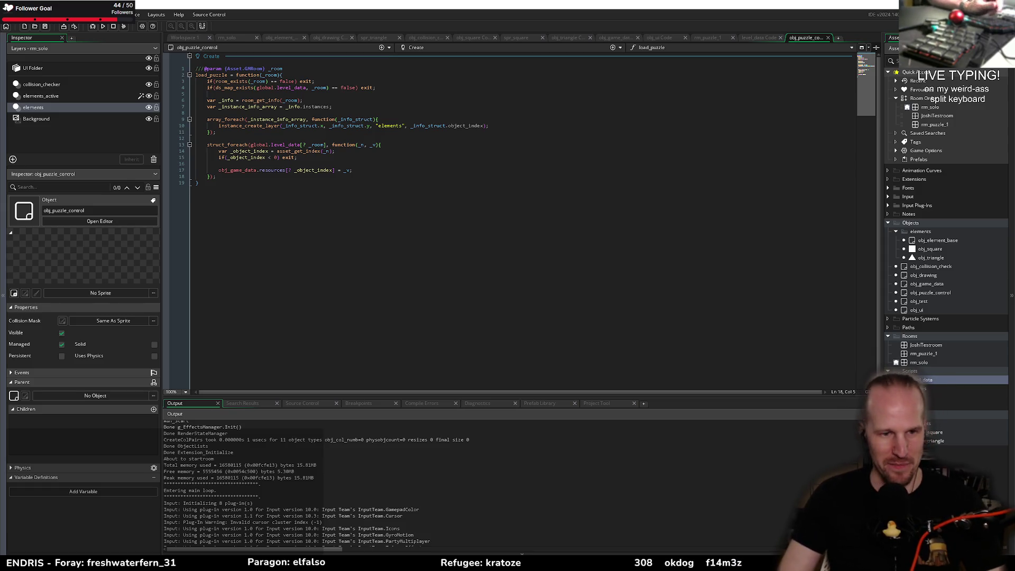
pyautogui.click(482, 157)
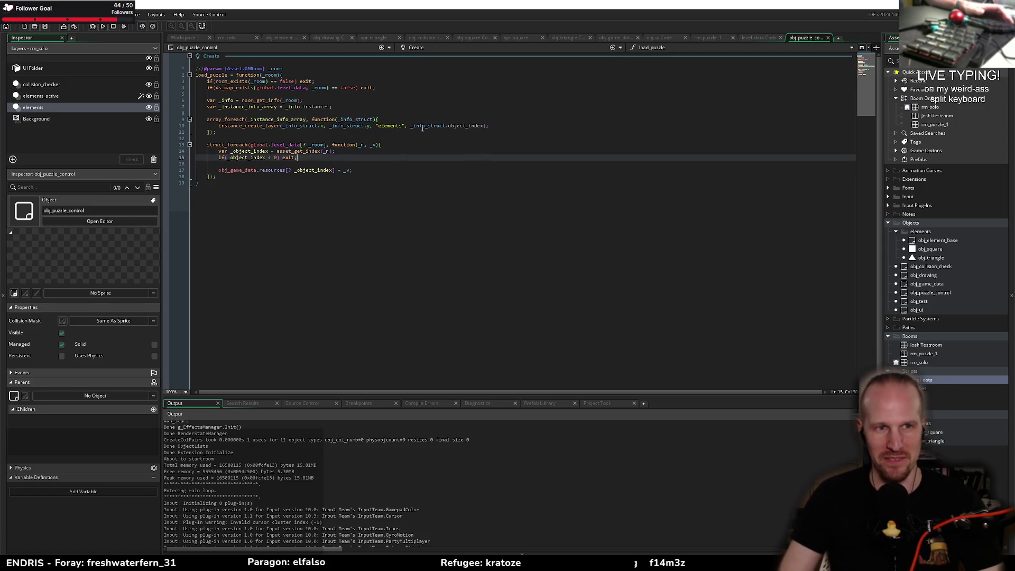
pyautogui.click(272, 139)
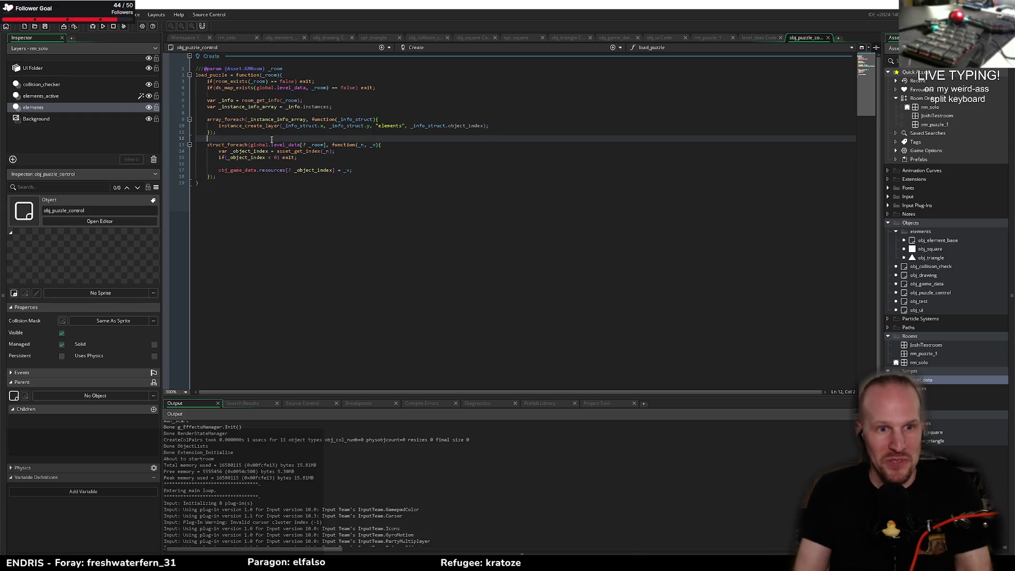